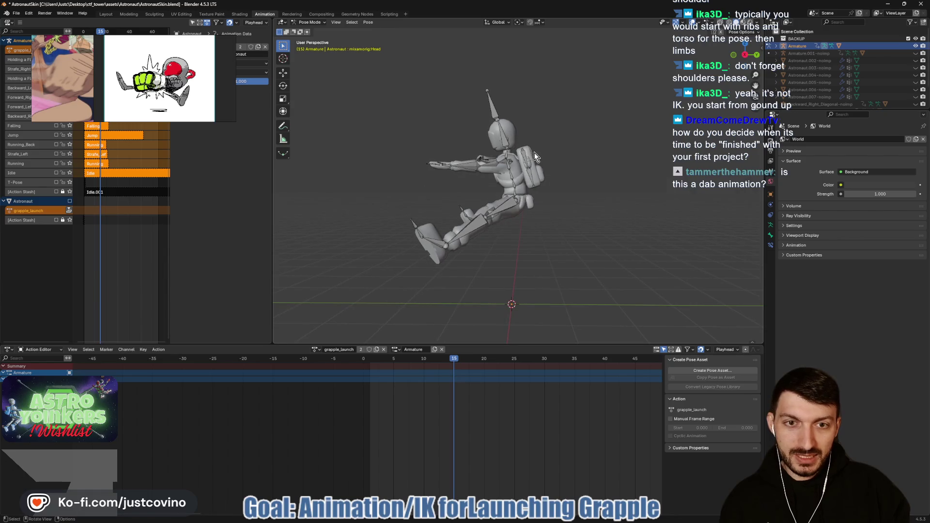
Zoom in on the torso and bend the Spine2 bone forward on its X axis
{"action": "scroll", "coordinate": [508, 164], "scroll_direction": "up", "scroll_amount": 4}
{"action": "scroll", "coordinate": [510, 167], "scroll_direction": "up", "scroll_amount": 3}
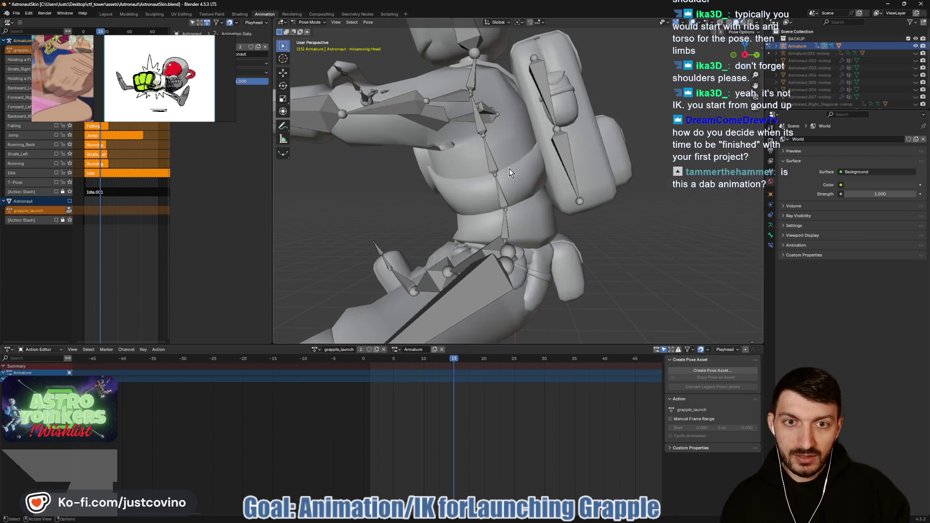
{"action": "left_click_drag", "start_coordinate": [514, 170], "coordinate": [472, 178]}
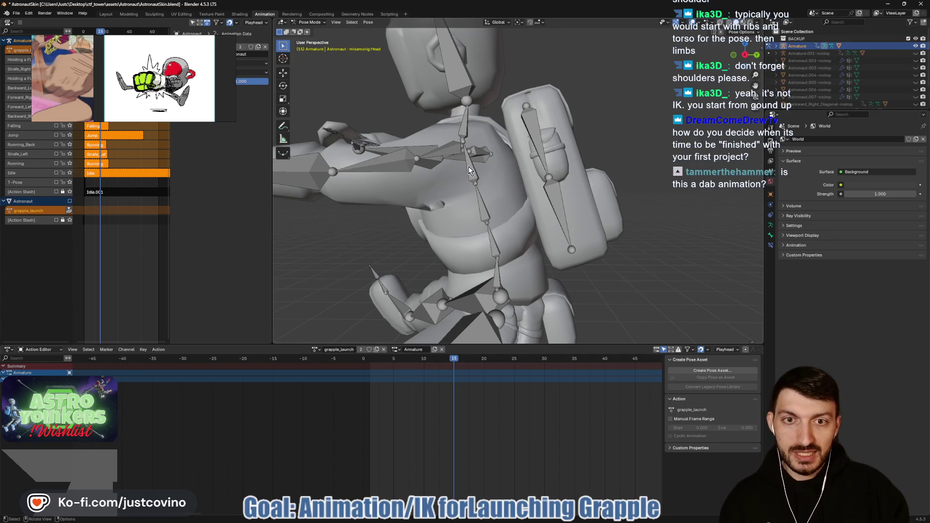
{"action": "left_click", "coordinate": [464, 128]}
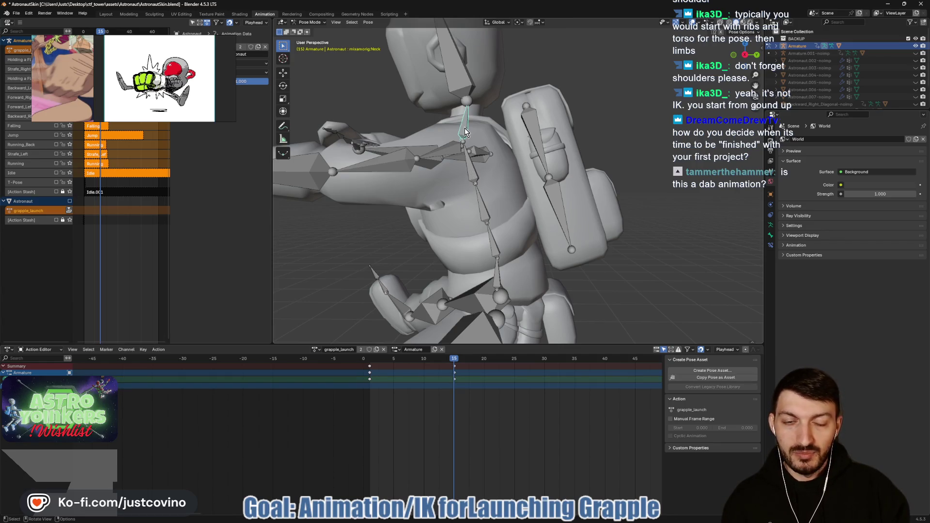
{"action": "left_click", "coordinate": [474, 171]}
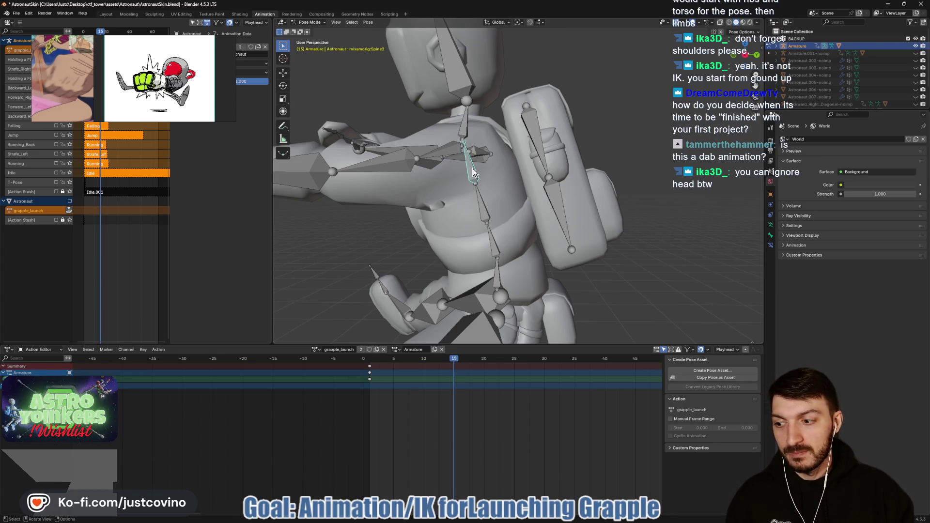
{"action": "key", "text": "r"}
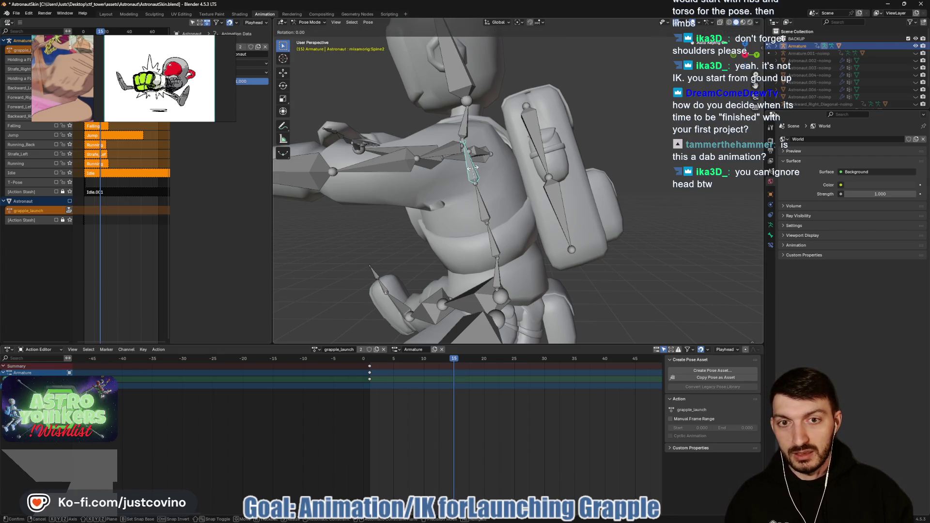
{"action": "key", "text": "x"}
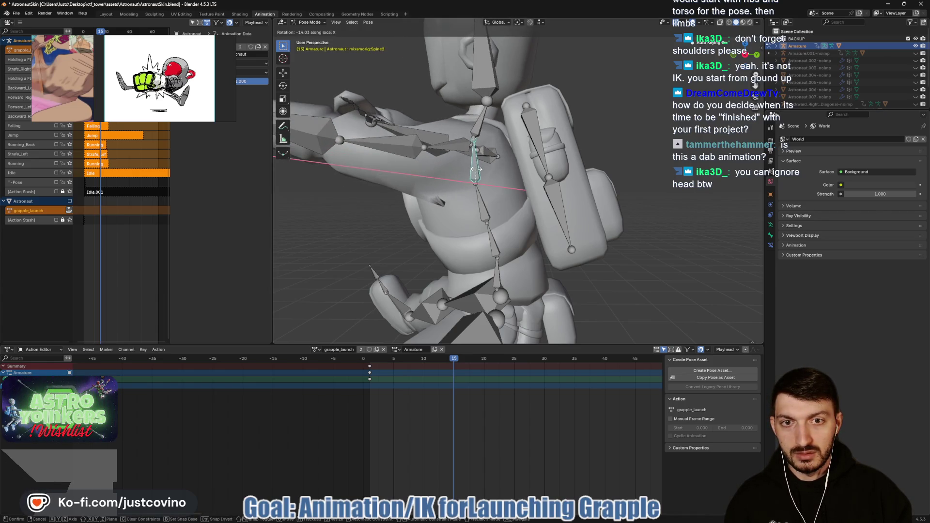
{"action": "mouse_move", "coordinate": [479, 171]}
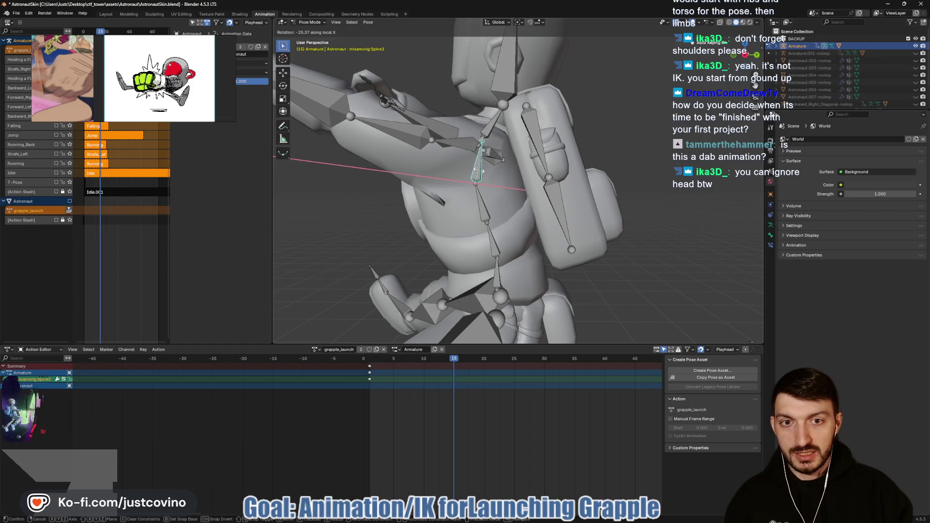
{"action": "left_click", "coordinate": [480, 175]}
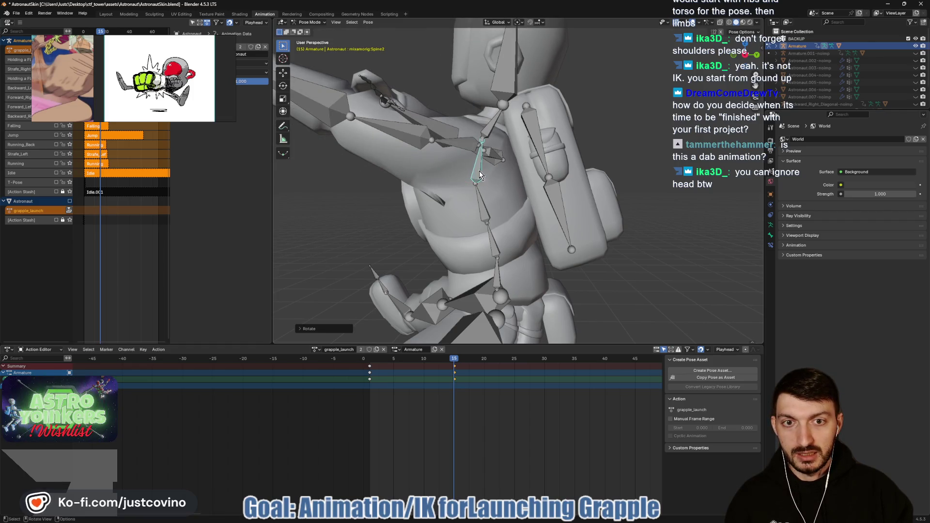
Rotate the Spine1 bone below it and insert a keyframe with I
{"action": "left_click", "coordinate": [484, 209]}
{"action": "key", "text": "r"}
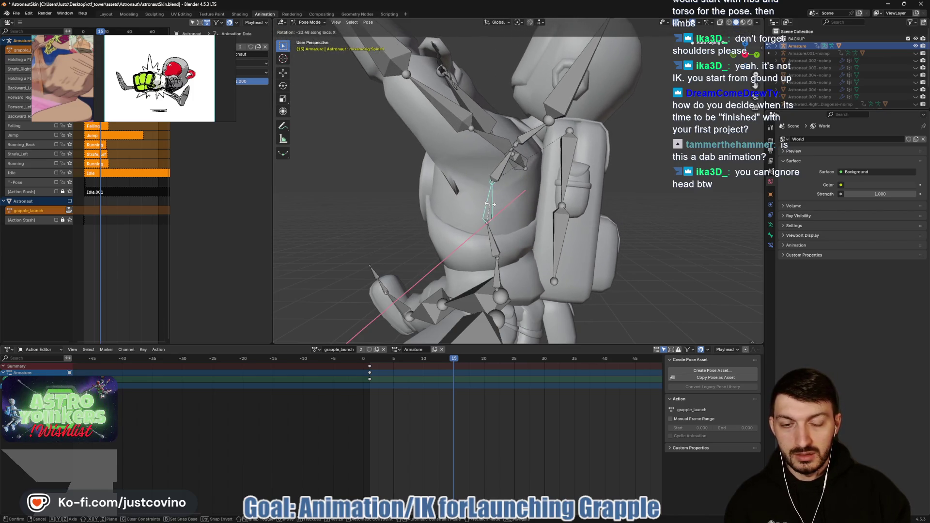
{"action": "left_click", "coordinate": [494, 242]}
{"action": "key", "text": "i"}
Re-rotate Spine2 on its local X axis, then view the torso from the front
{"action": "left_click", "coordinate": [503, 178]}
{"action": "key", "text": "r"}
{"action": "key", "text": "x"}
{"action": "key", "text": "x"}
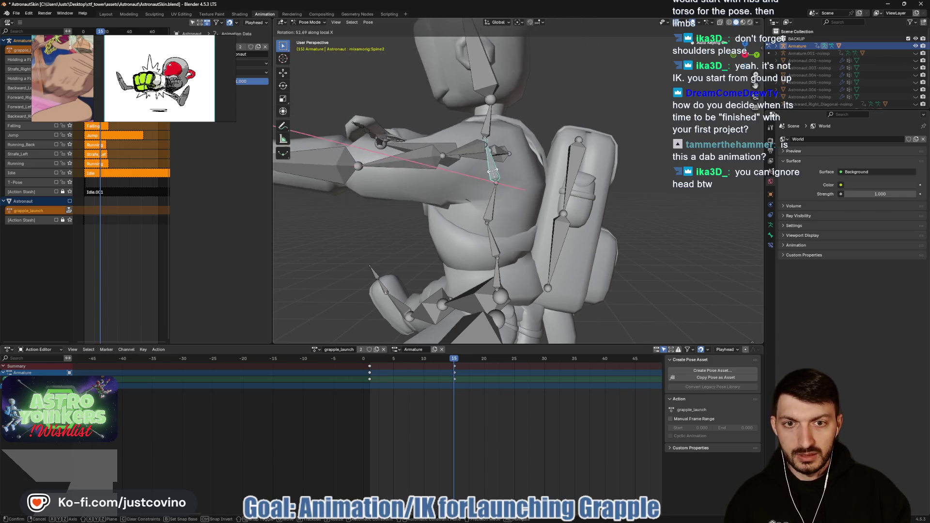
{"action": "left_click", "coordinate": [491, 171]}
{"action": "mouse_move", "coordinate": [492, 171]}
{"action": "left_mouse_down"}
{"action": "mouse_move", "coordinate": [514, 228]}
{"action": "mouse_move", "coordinate": [541, 237]}
{"action": "mouse_move", "coordinate": [618, 231]}
{"action": "mouse_move", "coordinate": [637, 238]}
{"action": "mouse_move", "coordinate": [536, 231]}
{"action": "mouse_move", "coordinate": [641, 257]}
{"action": "mouse_move", "coordinate": [745, 255]}
{"action": "left_mouse_up"}
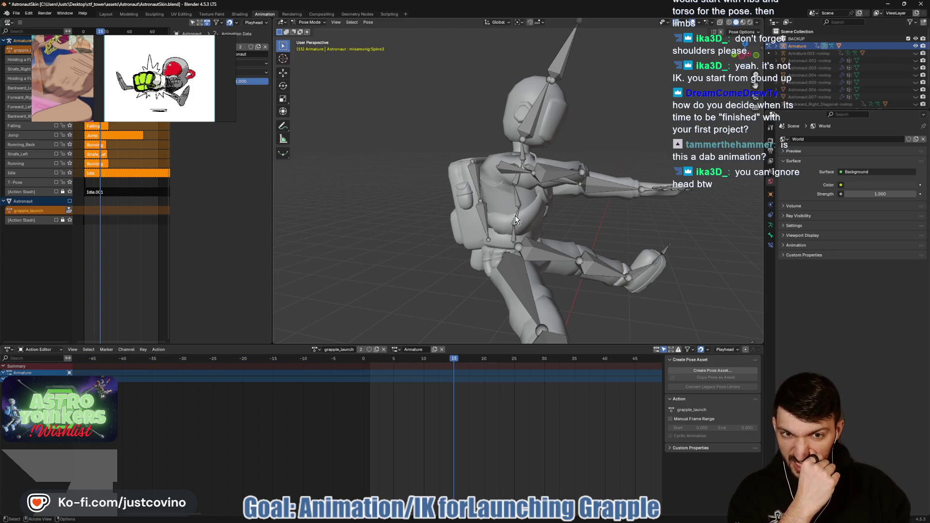
Try rotating the left thigh on local X, then cancel and undo the change
{"action": "mouse_move", "coordinate": [597, 221]}
{"action": "left_mouse_down"}
{"action": "mouse_move", "coordinate": [442, 214]}
{"action": "mouse_move", "coordinate": [527, 222]}
{"action": "mouse_move", "coordinate": [522, 231]}
{"action": "mouse_move", "coordinate": [570, 246]}
{"action": "mouse_move", "coordinate": [585, 239]}
{"action": "mouse_move", "coordinate": [532, 223]}
{"action": "mouse_move", "coordinate": [402, 234]}
{"action": "mouse_move", "coordinate": [548, 234]}
{"action": "mouse_move", "coordinate": [556, 222]}
{"action": "mouse_move", "coordinate": [522, 221]}
{"action": "left_mouse_up"}
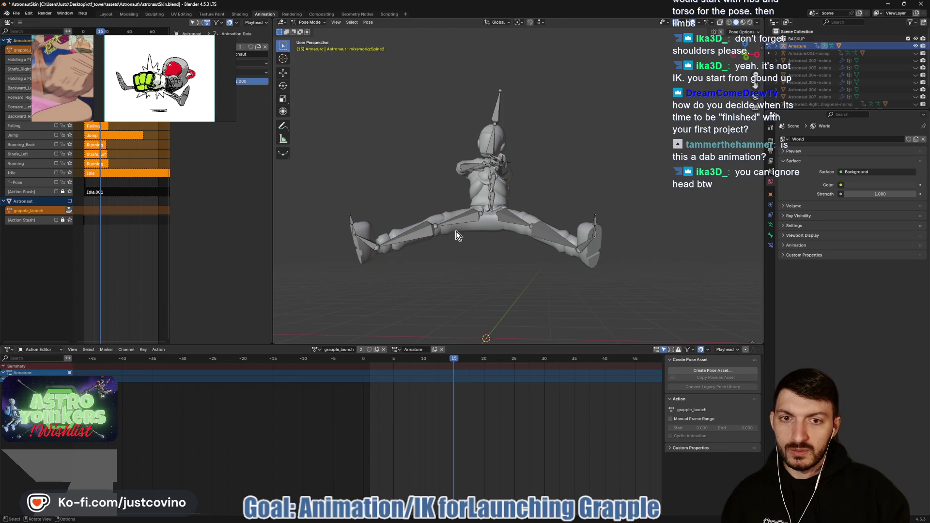
{"action": "left_click", "coordinate": [477, 226]}
{"action": "left_click", "coordinate": [509, 217]}
{"action": "left_click_drag", "start_coordinate": [510, 236], "coordinate": [448, 251]}
{"action": "key", "text": "r"}
{"action": "key", "text": "x"}
{"action": "key", "text": "x"}
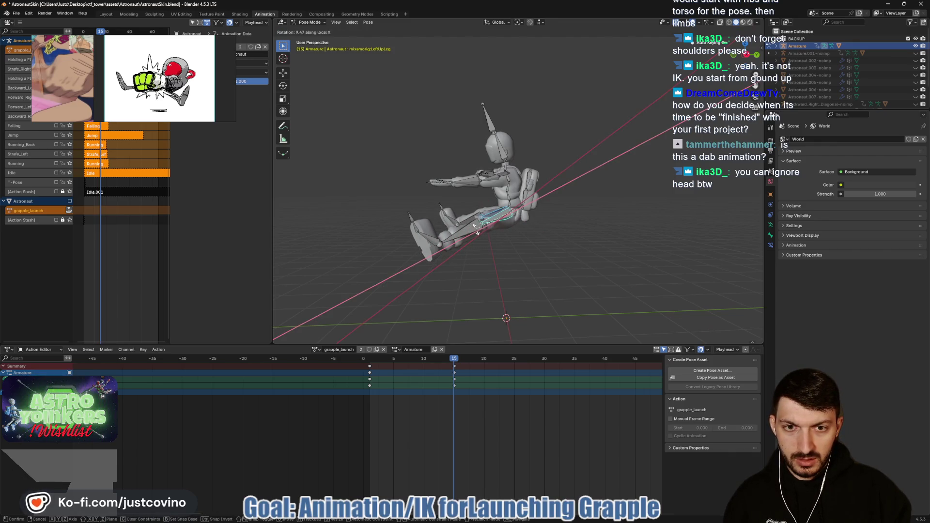
{"action": "right_click", "coordinate": [477, 233]}
{"action": "key", "text": "ctrl+z"}
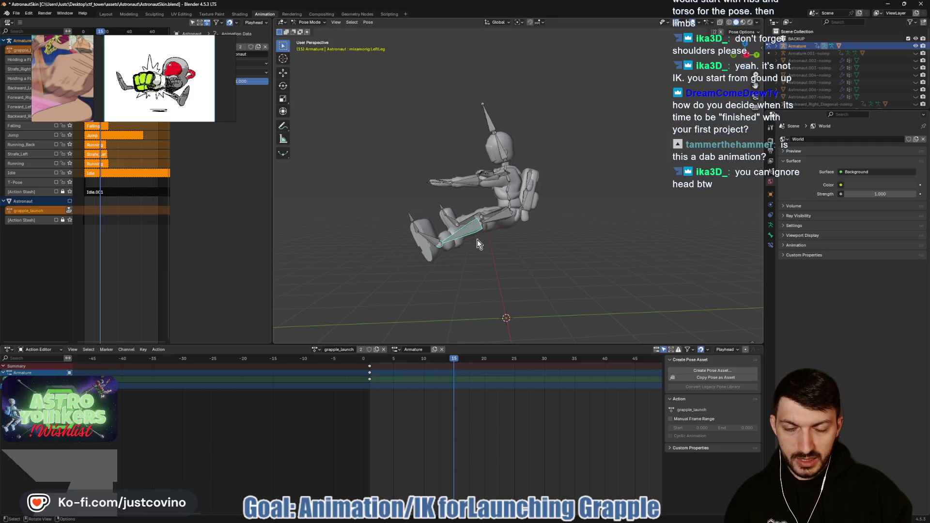
Rotate both thigh bones together on their local X axis and key the new leg pose
{"action": "left_click_drag", "start_coordinate": [475, 237], "coordinate": [526, 254]}
{"action": "left_click", "coordinate": [436, 221], "text": "shift"}
{"action": "key", "text": "r"}
{"action": "key", "text": "x"}
{"action": "key", "text": "x"}
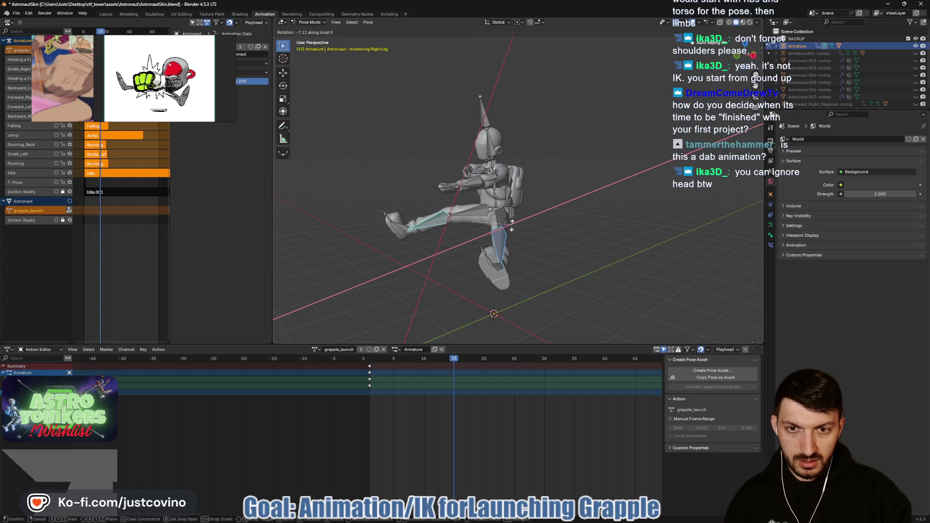
{"action": "left_click", "coordinate": [512, 225]}
{"action": "left_click_drag", "start_coordinate": [557, 239], "coordinate": [503, 235]}
Rotate both foot bones on local X, deselect them, and review the leg pose
{"action": "left_click", "coordinate": [420, 246]}
{"action": "left_click_drag", "start_coordinate": [420, 245], "coordinate": [483, 224]}
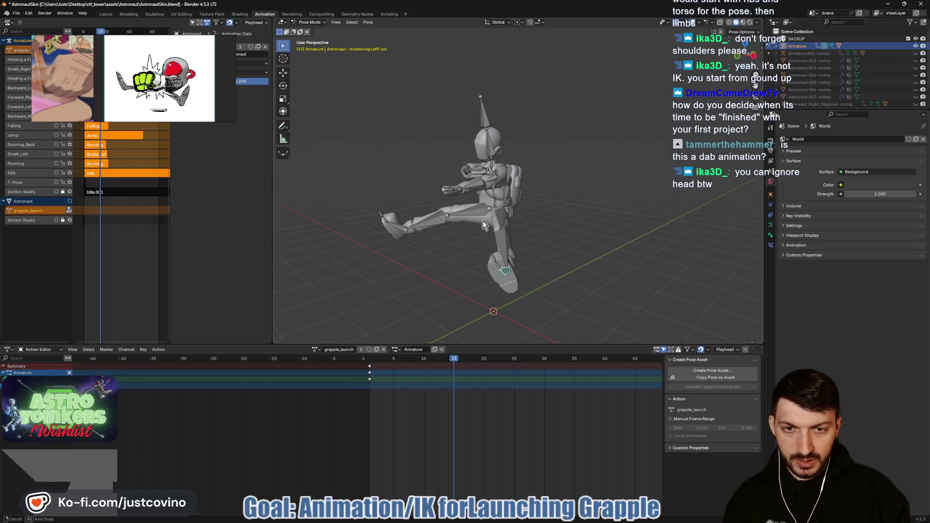
{"action": "left_click", "coordinate": [396, 231], "text": "shift"}
{"action": "key", "text": "r"}
{"action": "key", "text": "x"}
{"action": "key", "text": "x"}
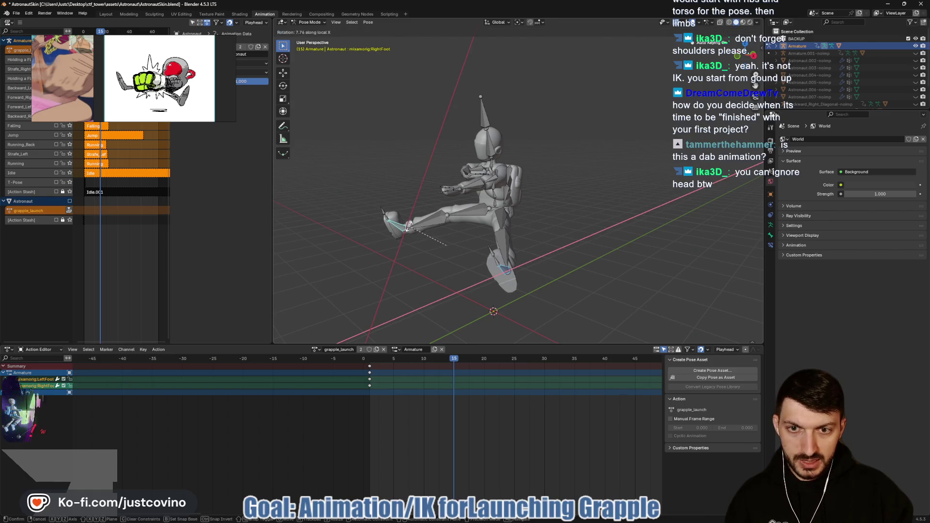
{"action": "left_click", "coordinate": [530, 225]}
{"action": "left_click", "coordinate": [598, 218]}
{"action": "mouse_move", "coordinate": [598, 218]}
{"action": "left_mouse_down"}
{"action": "mouse_move", "coordinate": [562, 213]}
{"action": "mouse_move", "coordinate": [560, 237]}
{"action": "mouse_move", "coordinate": [656, 216]}
{"action": "mouse_move", "coordinate": [590, 210]}
{"action": "mouse_move", "coordinate": [684, 208]}
{"action": "mouse_move", "coordinate": [643, 151]}
{"action": "mouse_move", "coordinate": [656, 191]}
{"action": "mouse_move", "coordinate": [541, 164]}
{"action": "mouse_move", "coordinate": [538, 172]}
{"action": "mouse_move", "coordinate": [631, 172]}
{"action": "mouse_move", "coordinate": [577, 190]}
{"action": "mouse_move", "coordinate": [556, 179]}
{"action": "mouse_move", "coordinate": [547, 198]}
{"action": "mouse_move", "coordinate": [596, 204]}
{"action": "mouse_move", "coordinate": [597, 186]}
{"action": "mouse_move", "coordinate": [565, 184]}
{"action": "left_mouse_up"}
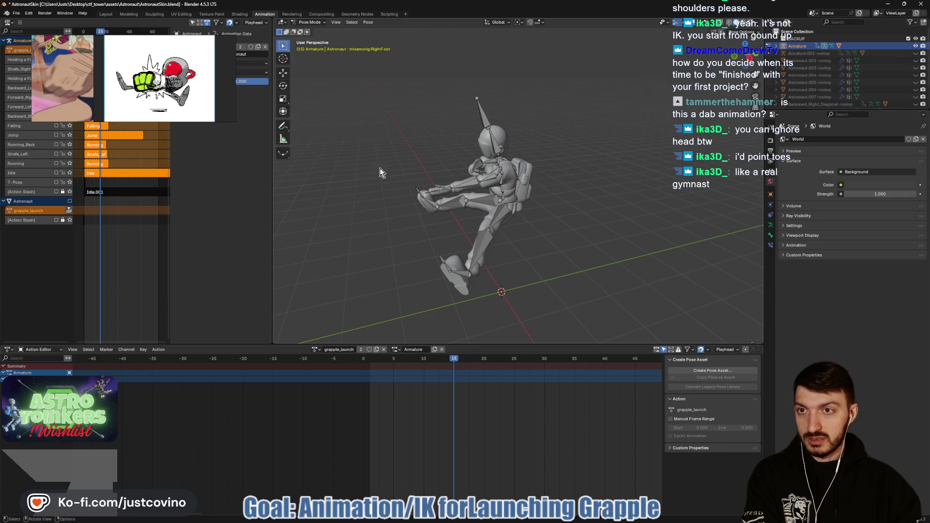
{"action": "mouse_move", "coordinate": [523, 243]}
{"action": "left_mouse_down"}
{"action": "mouse_move", "coordinate": [530, 224]}
{"action": "mouse_move", "coordinate": [561, 223]}
{"action": "left_mouse_up"}
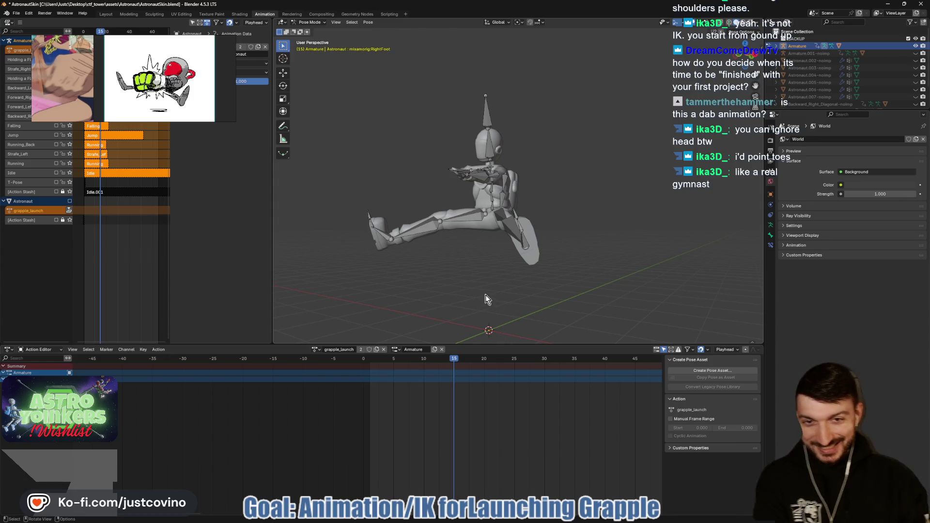
{"action": "left_click_drag", "start_coordinate": [487, 296], "coordinate": [523, 296]}
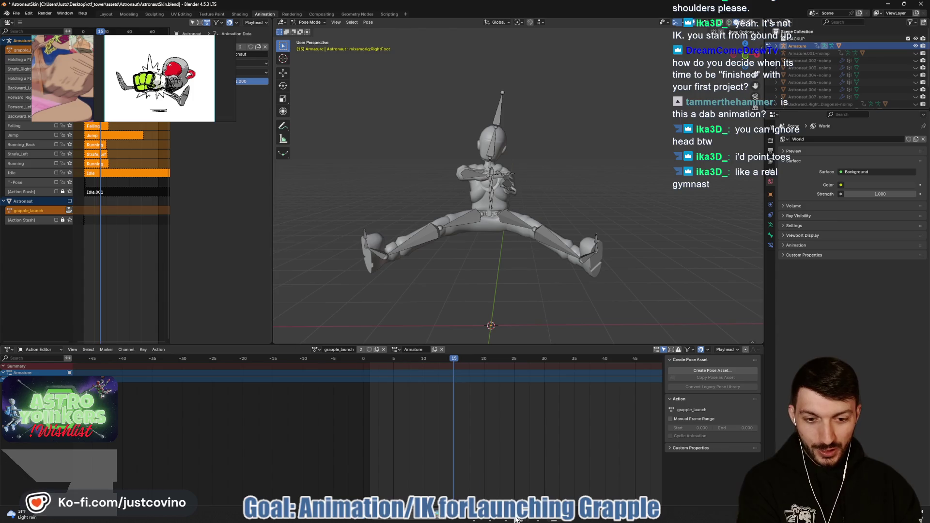
{"action": "left_click", "coordinate": [522, 519]}
{"action": "mouse_move", "coordinate": [510, 286]}
{"action": "left_mouse_down"}
{"action": "mouse_move", "coordinate": [618, 295]}
{"action": "mouse_move", "coordinate": [522, 297]}
{"action": "left_mouse_up"}
{"action": "mouse_move", "coordinate": [513, 521]}
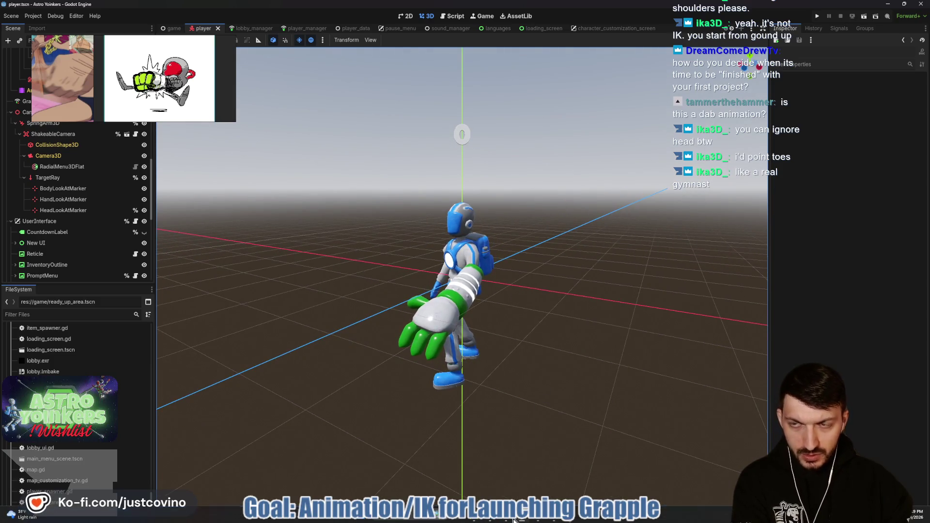
{"action": "mouse_move", "coordinate": [549, 521]}
{"action": "left_click", "coordinate": [552, 472]}
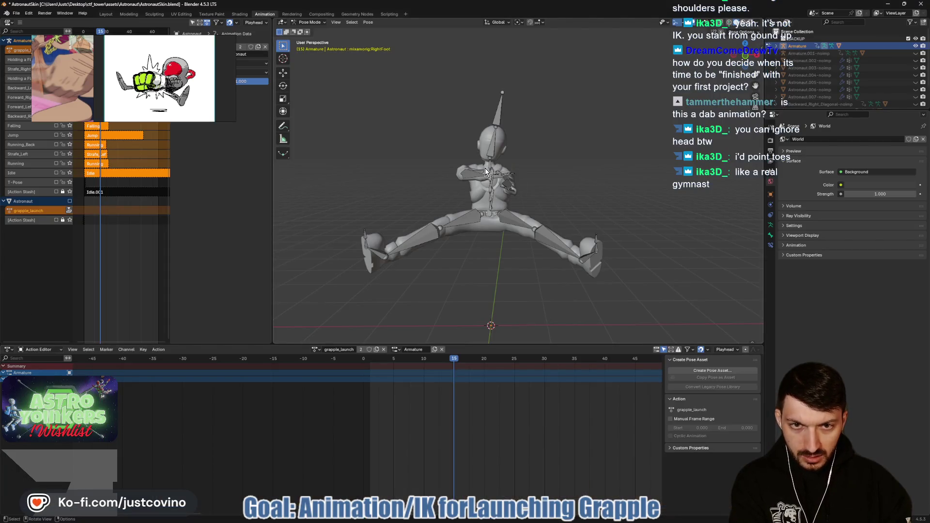
Rotate the RightShoulder bone about the global Y axis
{"action": "mouse_move", "coordinate": [573, 173]}
{"action": "left_mouse_down"}
{"action": "mouse_move", "coordinate": [570, 181]}
{"action": "mouse_move", "coordinate": [632, 199]}
{"action": "mouse_move", "coordinate": [507, 204]}
{"action": "mouse_move", "coordinate": [469, 187]}
{"action": "mouse_move", "coordinate": [563, 231]}
{"action": "mouse_move", "coordinate": [521, 232]}
{"action": "left_mouse_up"}
{"action": "left_click", "coordinate": [496, 185]}
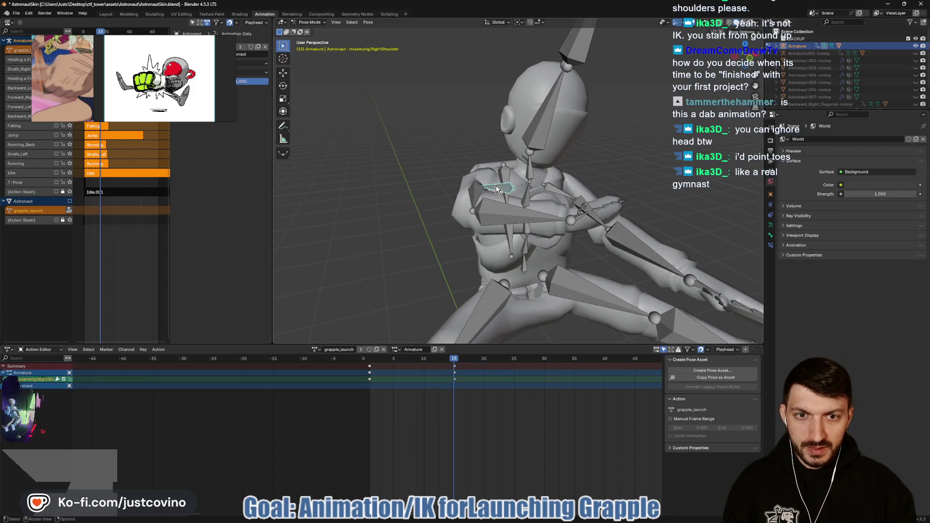
{"action": "key", "text": "r"}
{"action": "key", "text": "y"}
{"action": "key", "text": "y"}
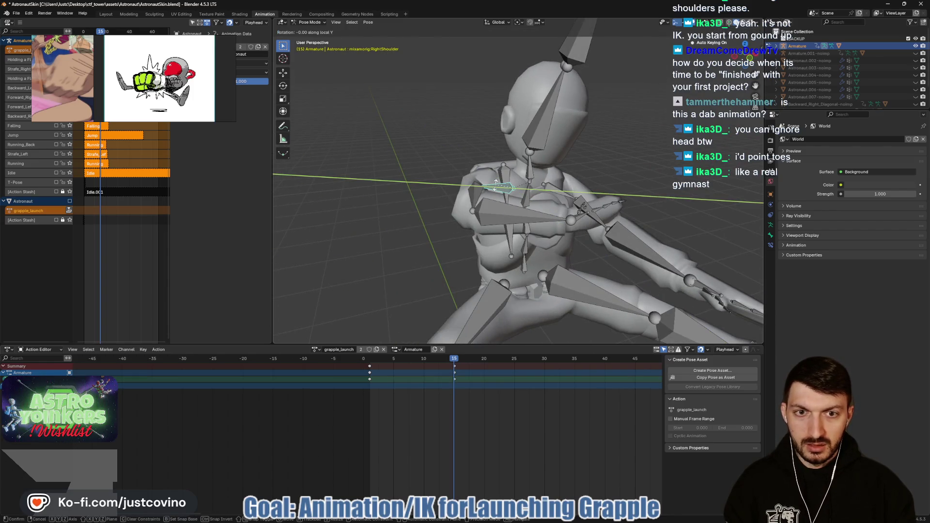
{"action": "key", "text": "Escape"}
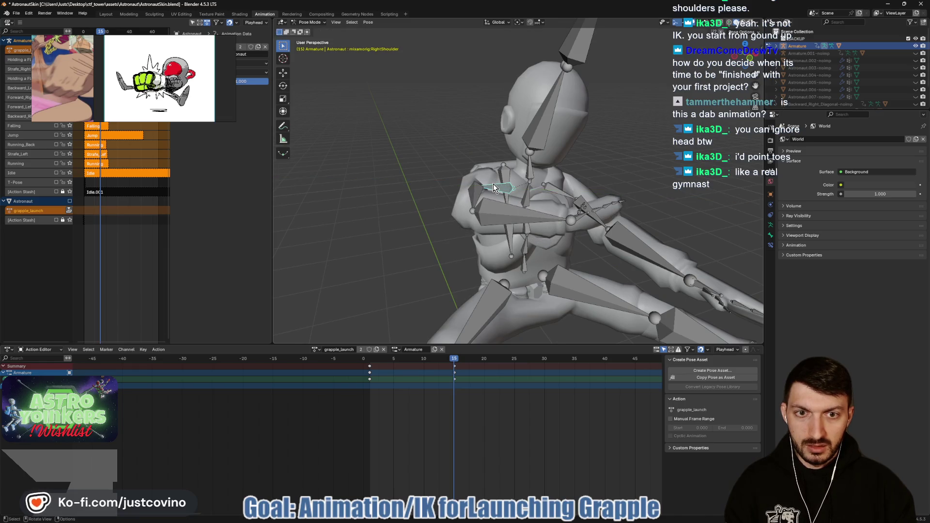
{"action": "key", "text": "r"}
{"action": "key", "text": "y"}
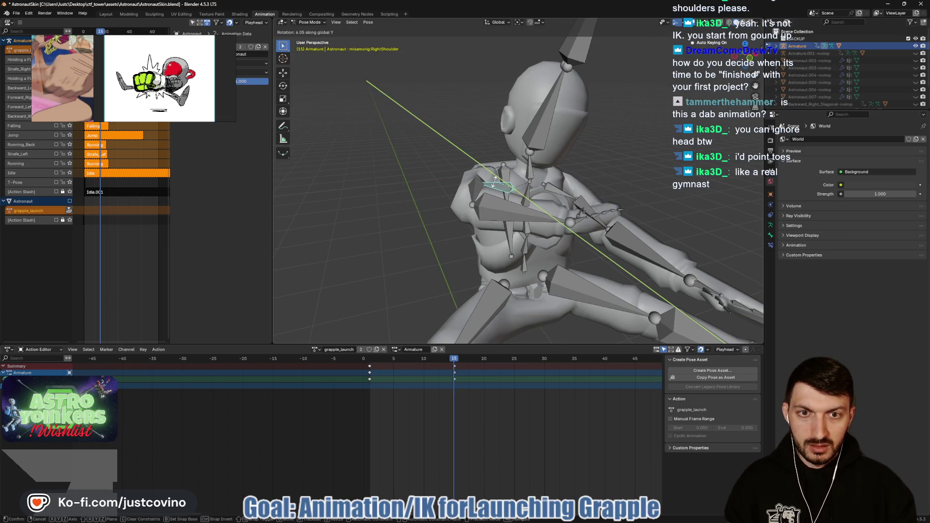
{"action": "left_click", "coordinate": [482, 189]}
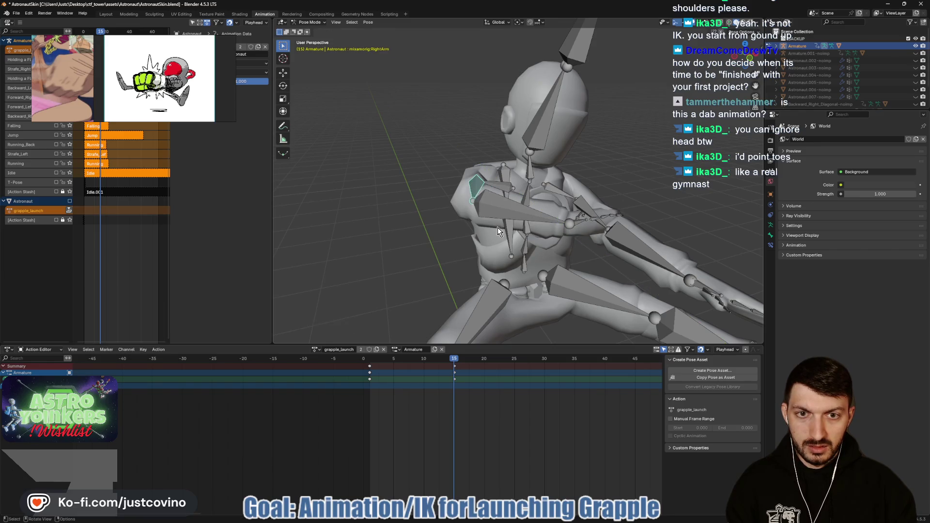
Rotate the RightArm bone freely, then again about the X axis
{"action": "scroll", "coordinate": [494, 229], "scroll_direction": "down", "scroll_amount": 5}
{"action": "scroll", "coordinate": [586, 224], "scroll_direction": "down", "scroll_amount": 2}
{"action": "key", "text": "r"}
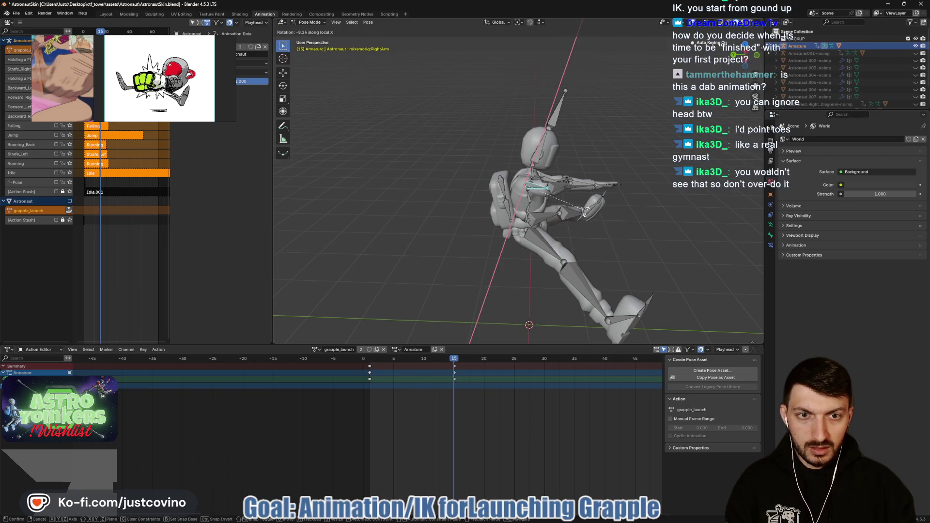
{"action": "left_click", "coordinate": [580, 225]}
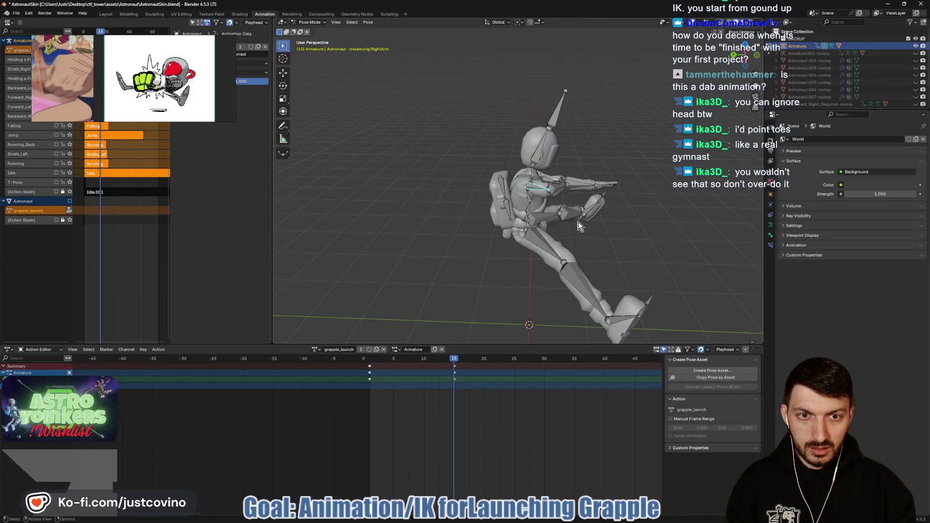
{"action": "key", "text": "r"}
{"action": "key", "text": "x"}
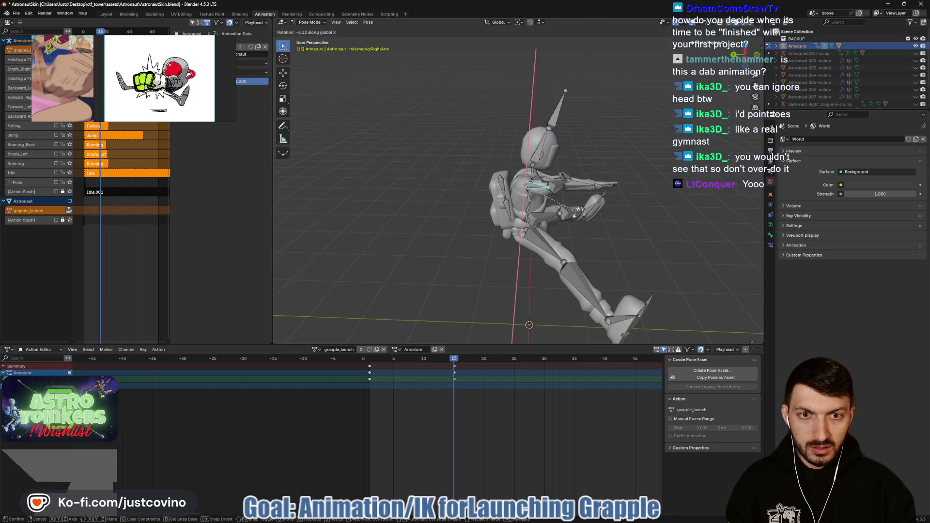
{"action": "left_click", "coordinate": [575, 206]}
Rotate the RightForeArm bone about the X axis
{"action": "left_click", "coordinate": [561, 184]}
{"action": "key", "text": "r"}
{"action": "key", "text": "x"}
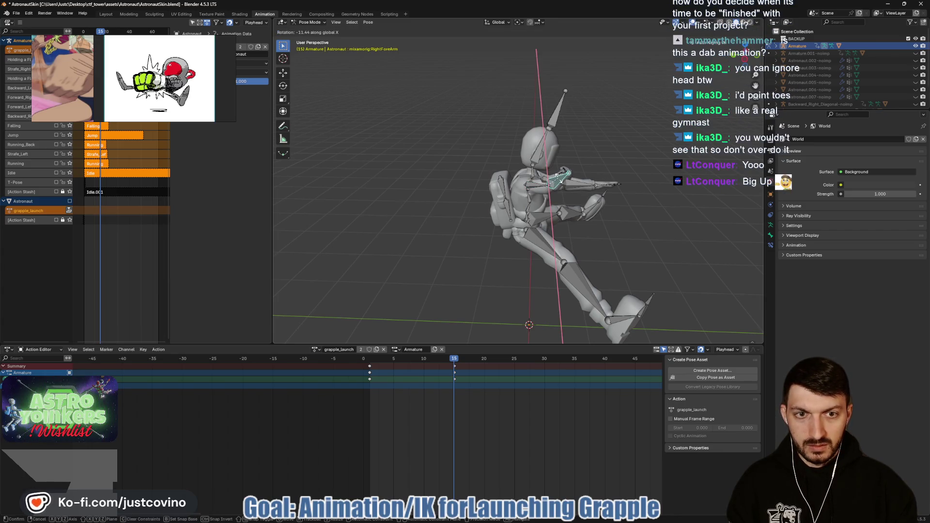
{"action": "left_click", "coordinate": [556, 176]}
Rotate the RightHand bone, switching the constraint from X to Y axis
{"action": "mouse_move", "coordinate": [652, 170]}
{"action": "left_mouse_down"}
{"action": "mouse_move", "coordinate": [668, 156]}
{"action": "mouse_move", "coordinate": [569, 146]}
{"action": "mouse_move", "coordinate": [527, 181]}
{"action": "mouse_move", "coordinate": [631, 199]}
{"action": "left_mouse_up"}
{"action": "scroll", "coordinate": [574, 196], "scroll_direction": "up", "scroll_amount": 5}
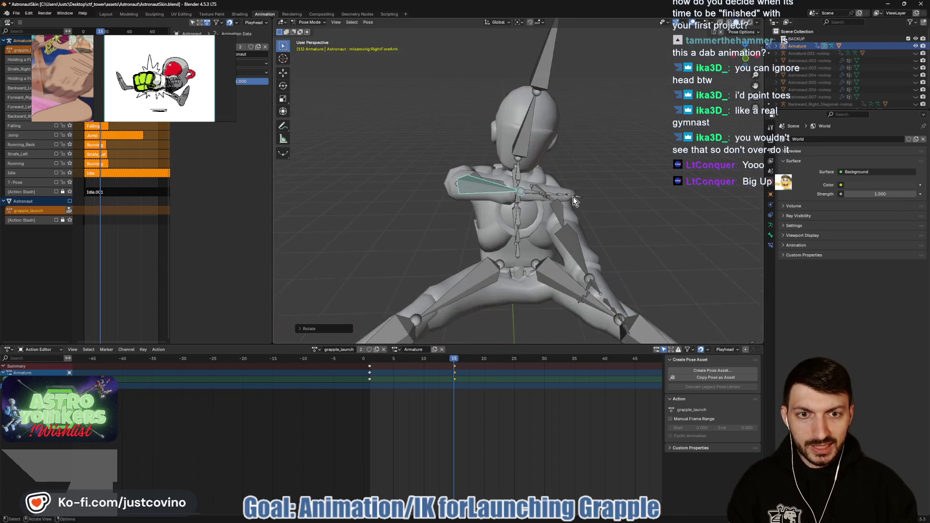
{"action": "left_click", "coordinate": [532, 195]}
{"action": "key", "text": "r"}
{"action": "key", "text": "x"}
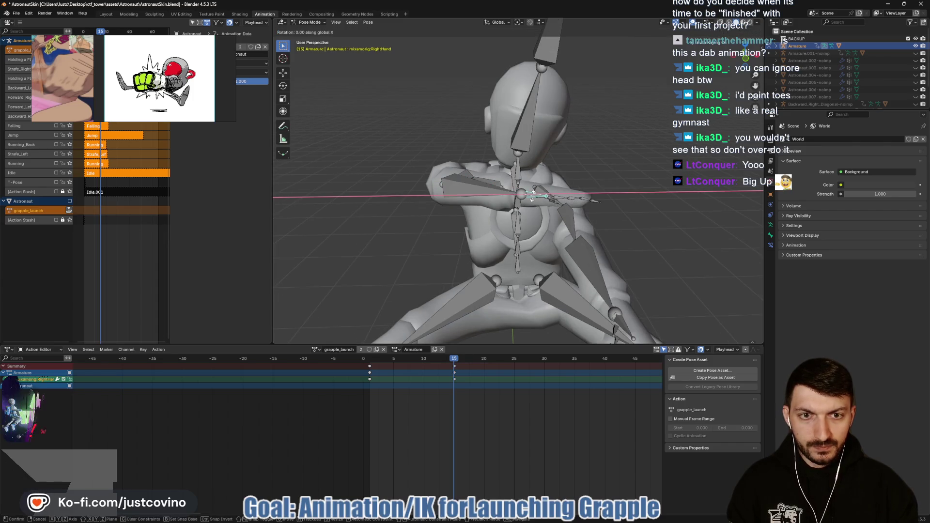
{"action": "key", "text": "y"}
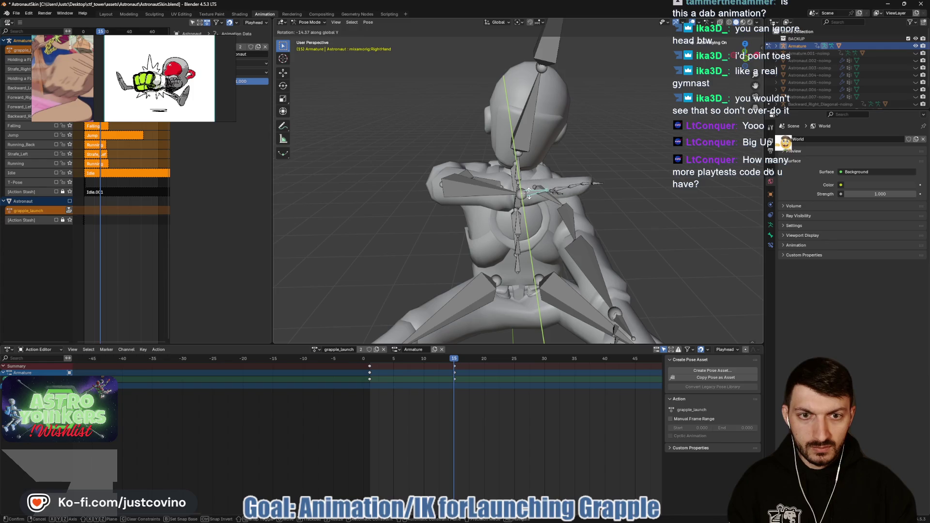
{"action": "left_click", "coordinate": [527, 192]}
Open File Explorer on the Astronaut assets folder
{"action": "mouse_move", "coordinate": [527, 192]}
{"action": "left_mouse_down"}
{"action": "mouse_move", "coordinate": [639, 183]}
{"action": "mouse_move", "coordinate": [570, 189]}
{"action": "left_mouse_up"}
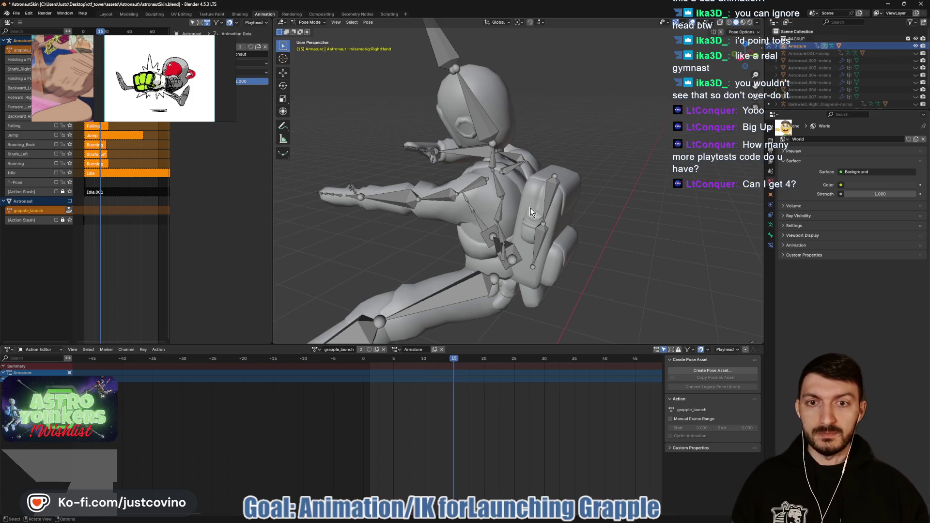
{"action": "mouse_move", "coordinate": [606, 519]}
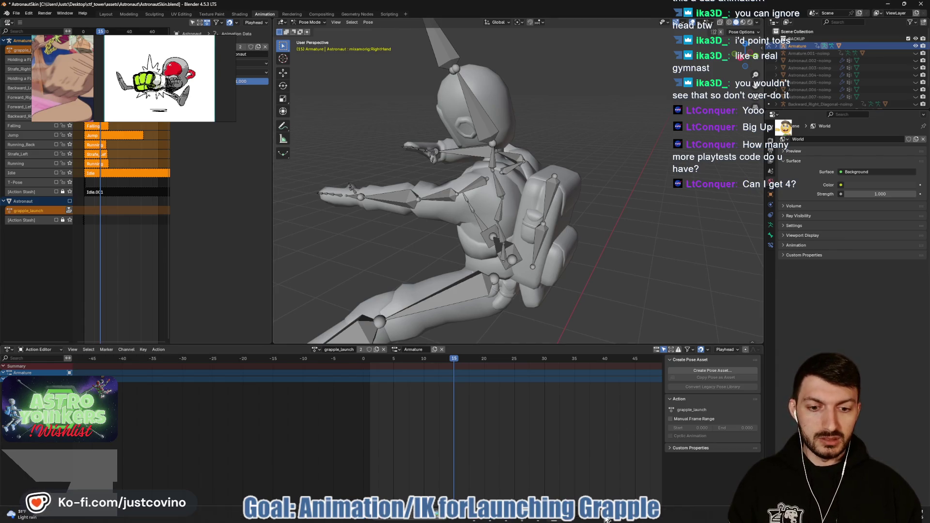
{"action": "left_click", "coordinate": [489, 521]}
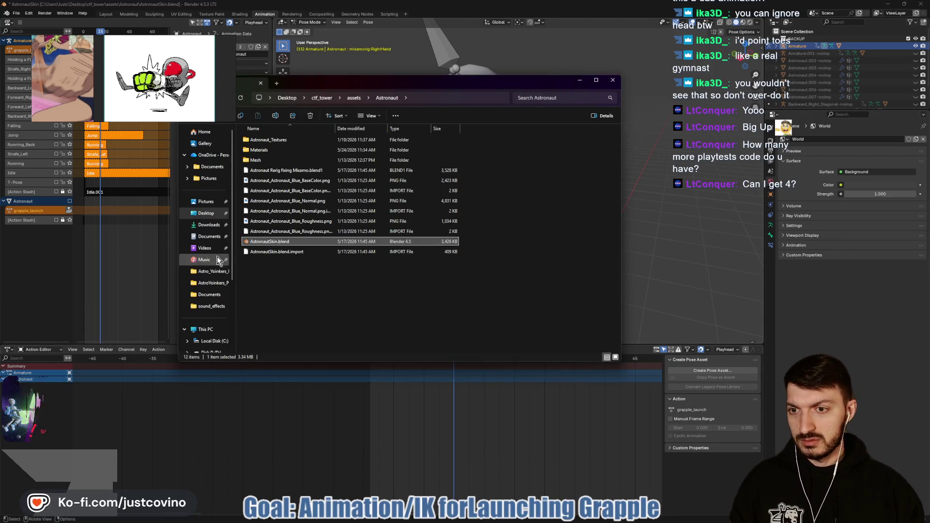
Open the TXT file in the Desktop's Astro_Yoinkers_Playtest_UNUSED_KEYS folder
{"action": "left_click", "coordinate": [207, 213]}
{"action": "scroll", "coordinate": [347, 256], "scroll_direction": "down", "scroll_amount": 10}
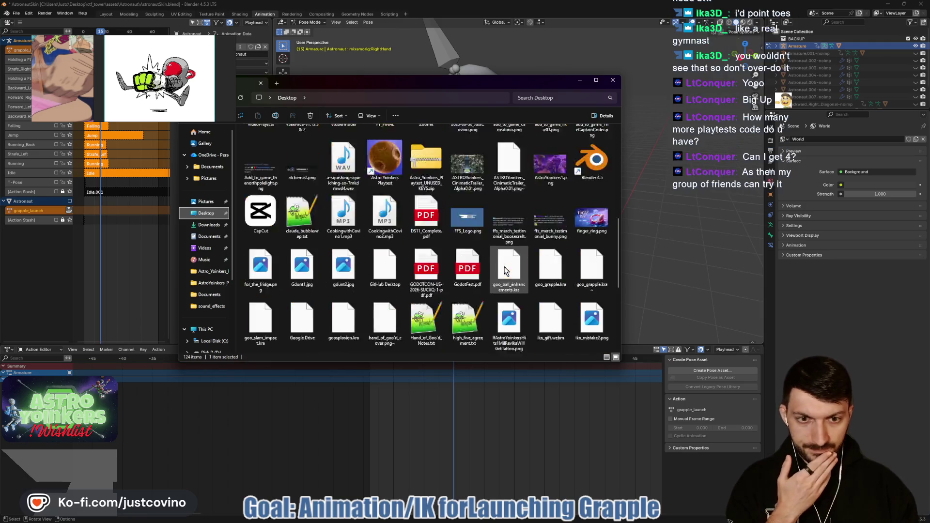
{"action": "scroll", "coordinate": [504, 269], "scroll_direction": "up", "scroll_amount": 2}
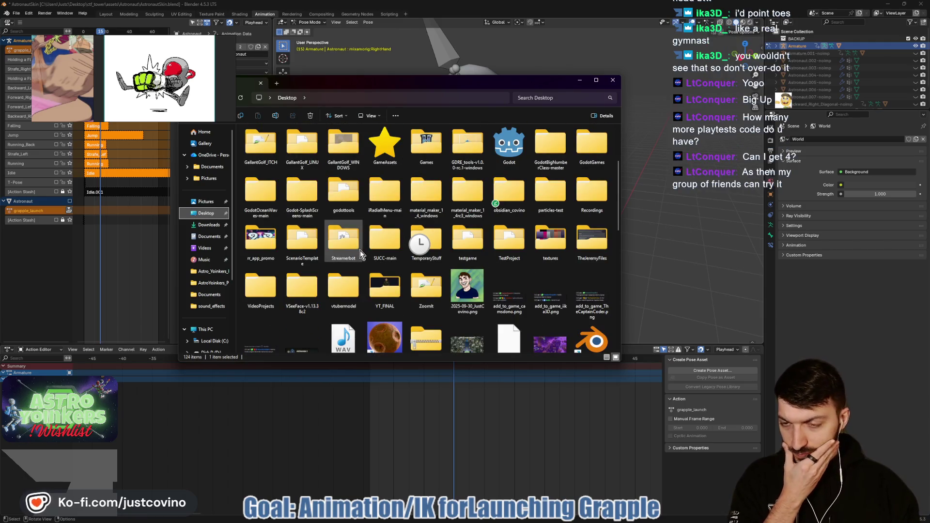
{"action": "scroll", "coordinate": [360, 251], "scroll_direction": "up", "scroll_amount": 2}
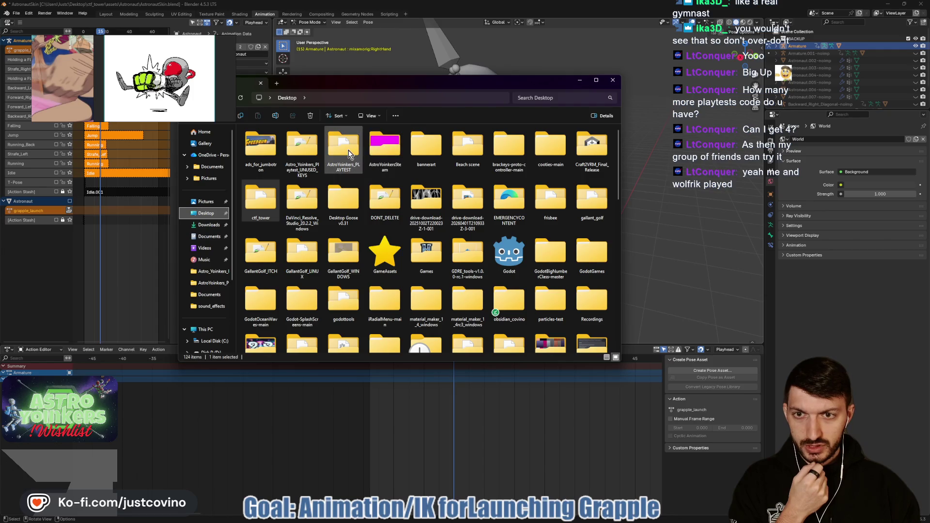
{"action": "double_click", "coordinate": [301, 154]}
{"action": "double_click", "coordinate": [285, 140]}
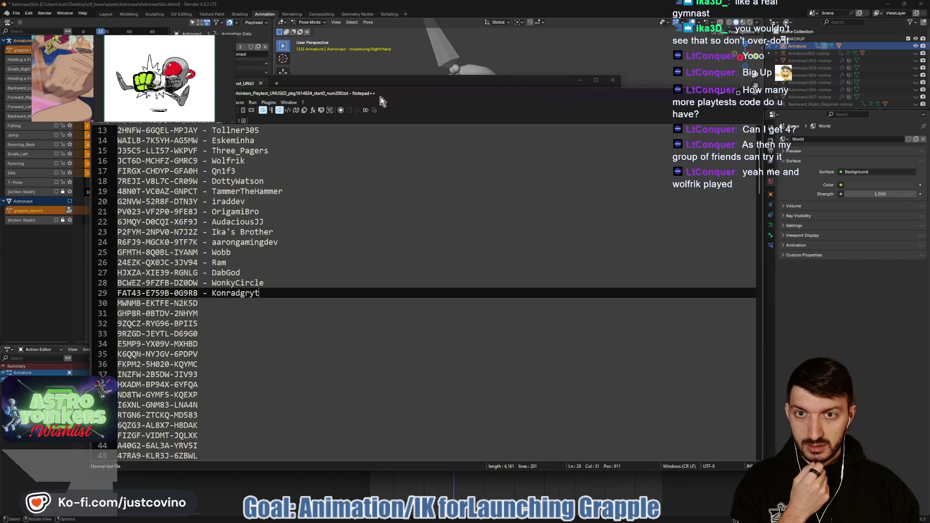
Close the playtest keys file in Notepad++ with Alt+F4
{"action": "key", "text": "alt+F4"}
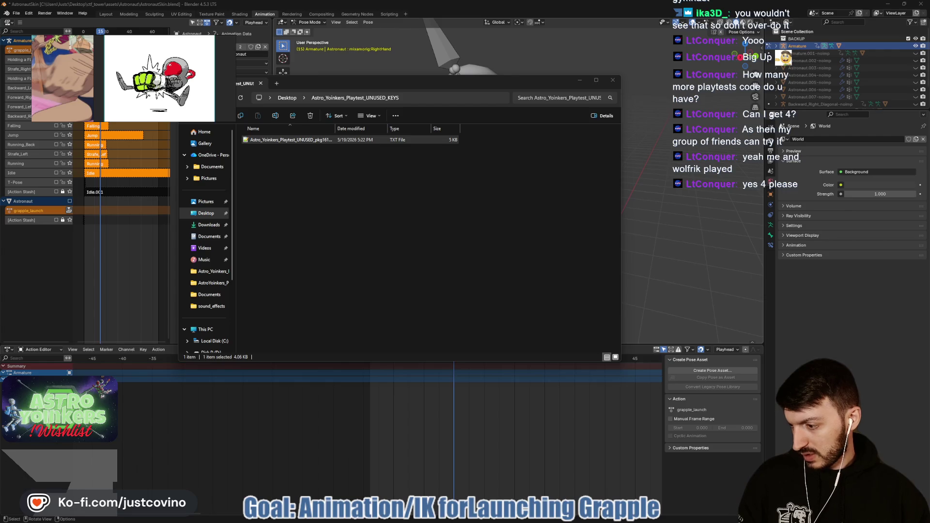
Move the Twitch chat popout aside and close the File Explorer window
{"action": "key", "text": "alt+Tab"}
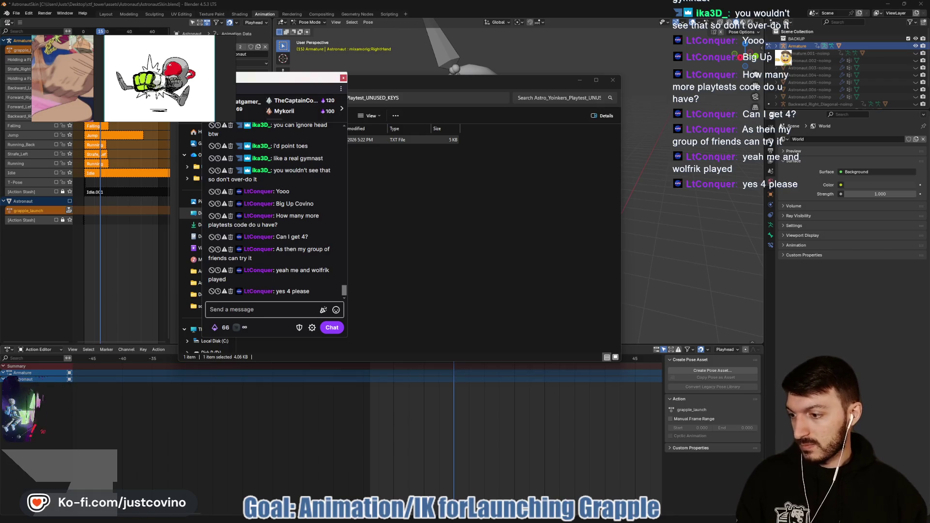
{"action": "left_click_drag", "start_coordinate": [295, 78], "coordinate": [0, 97]}
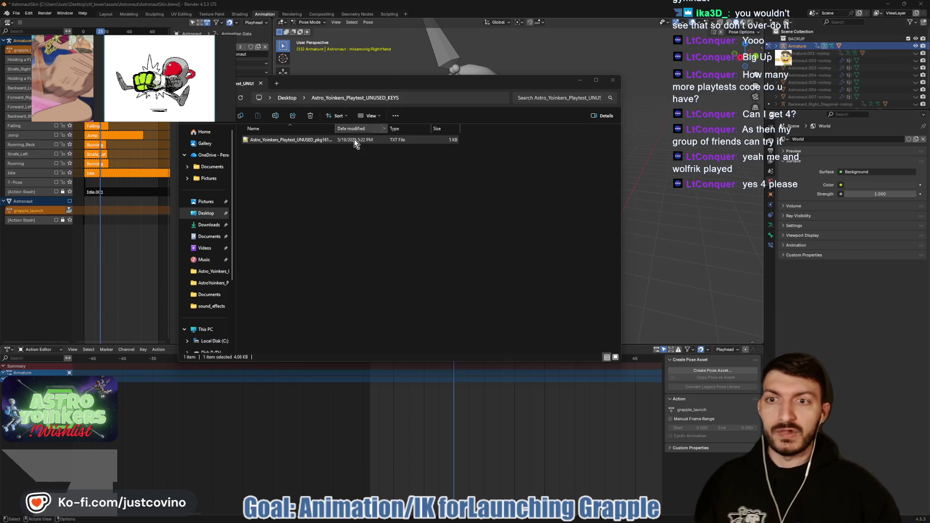
{"action": "left_click", "coordinate": [614, 81]}
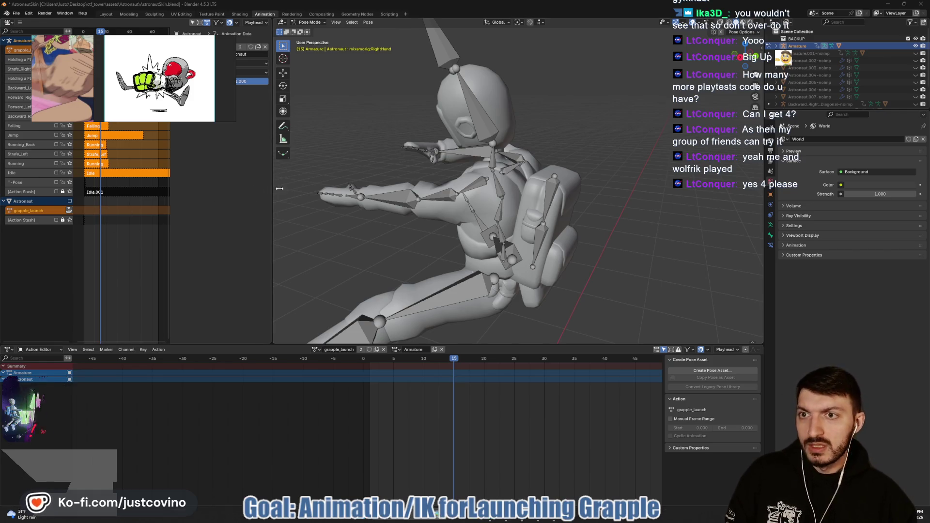
Orbit around the posed astronaut and select all armature bones with A
{"action": "mouse_move", "coordinate": [423, 248]}
{"action": "left_mouse_down"}
{"action": "mouse_move", "coordinate": [376, 253]}
{"action": "mouse_move", "coordinate": [463, 249]}
{"action": "mouse_move", "coordinate": [414, 235]}
{"action": "mouse_move", "coordinate": [410, 249]}
{"action": "mouse_move", "coordinate": [362, 246]}
{"action": "mouse_move", "coordinate": [427, 244]}
{"action": "left_mouse_up"}
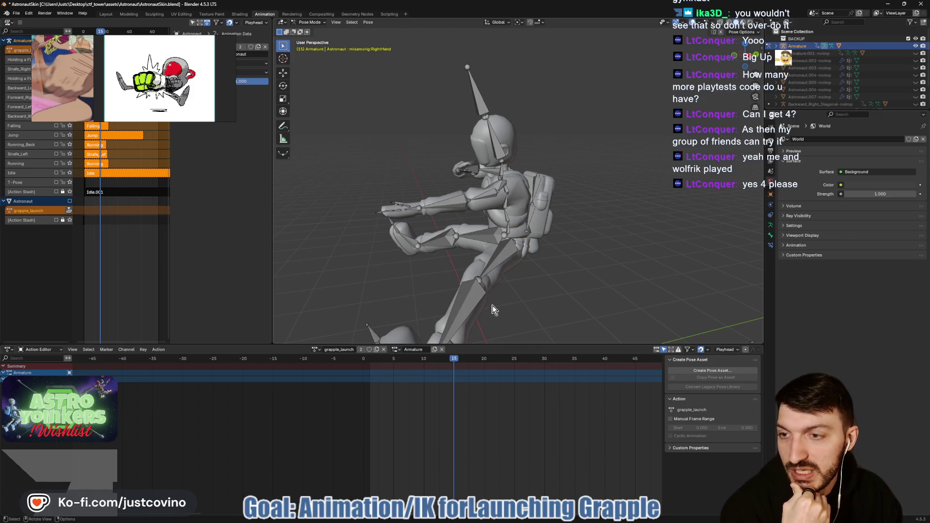
{"action": "mouse_move", "coordinate": [559, 270]}
{"action": "left_mouse_down"}
{"action": "mouse_move", "coordinate": [507, 260]}
{"action": "mouse_move", "coordinate": [623, 249]}
{"action": "mouse_move", "coordinate": [519, 262]}
{"action": "mouse_move", "coordinate": [542, 264]}
{"action": "left_mouse_up"}
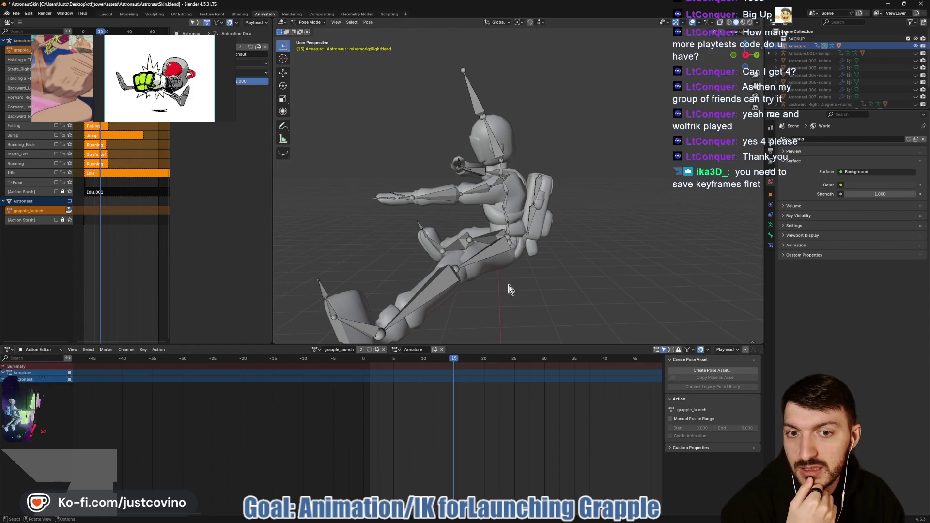
{"action": "key", "text": "a"}
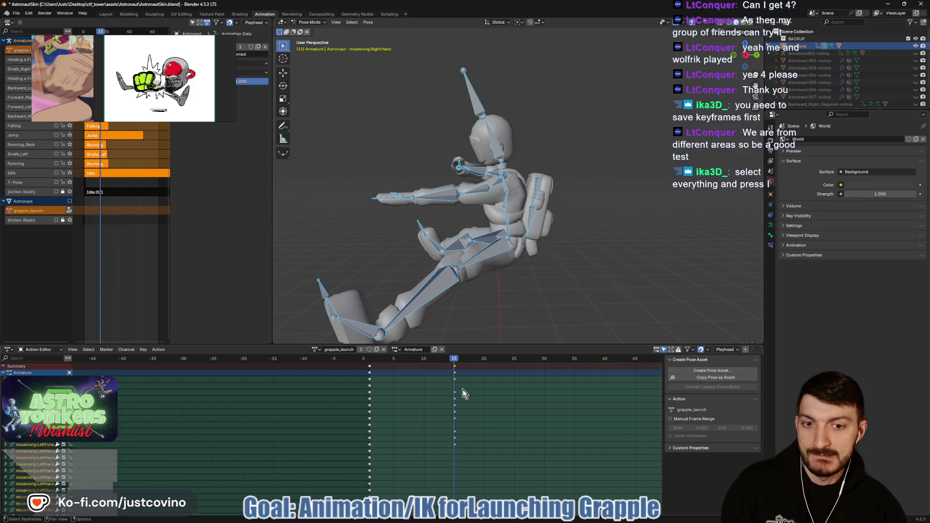
{"action": "mouse_move", "coordinate": [454, 362]}
{"action": "left_mouse_down"}
{"action": "mouse_move", "coordinate": [370, 362]}
{"action": "mouse_move", "coordinate": [458, 367]}
{"action": "mouse_move", "coordinate": [367, 363]}
{"action": "mouse_move", "coordinate": [453, 363]}
{"action": "mouse_move", "coordinate": [361, 370]}
{"action": "mouse_move", "coordinate": [448, 373]}
{"action": "mouse_move", "coordinate": [371, 375]}
{"action": "left_mouse_up"}
{"action": "left_click", "coordinate": [454, 375]}
{"action": "mouse_move", "coordinate": [454, 375]}
{"action": "left_mouse_down"}
{"action": "mouse_move", "coordinate": [355, 380]}
{"action": "mouse_move", "coordinate": [455, 379]}
{"action": "left_mouse_up"}
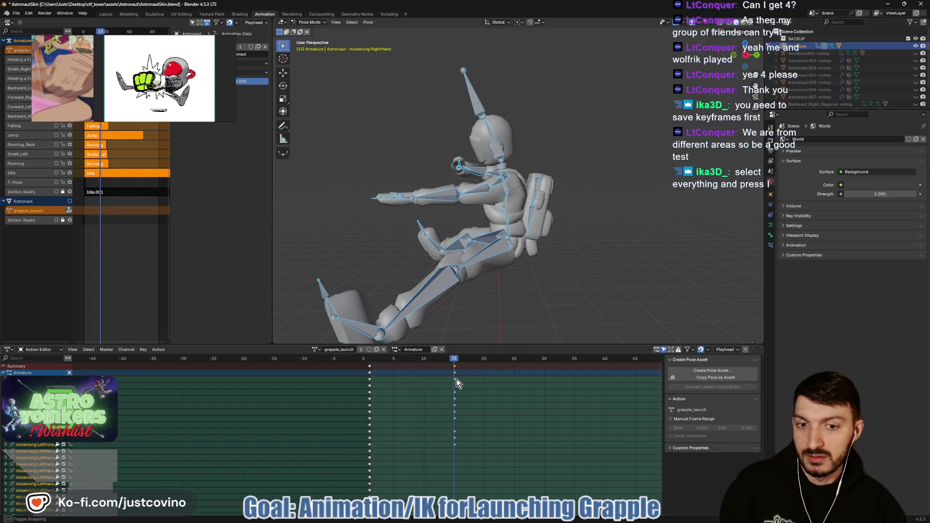
{"action": "scroll", "coordinate": [530, 309], "scroll_direction": "down", "scroll_amount": 3}
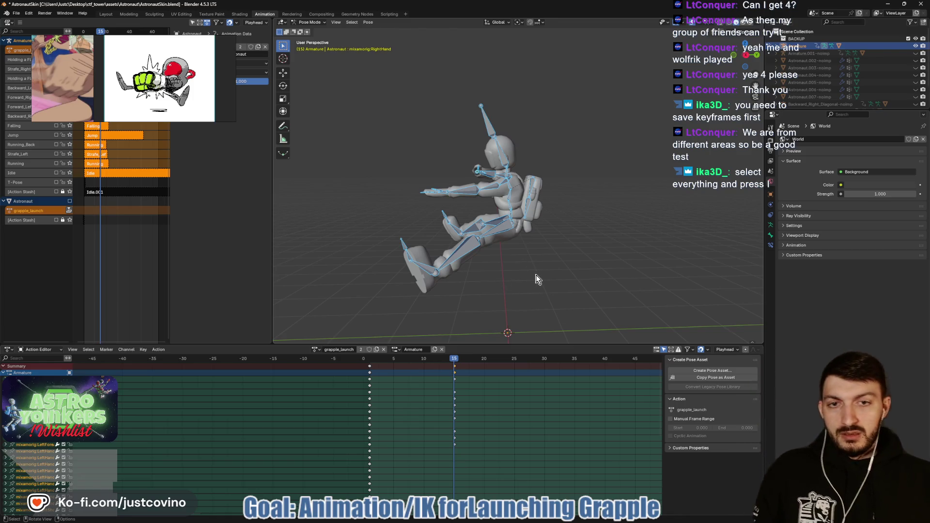
{"action": "left_click_drag", "start_coordinate": [507, 268], "coordinate": [551, 267]}
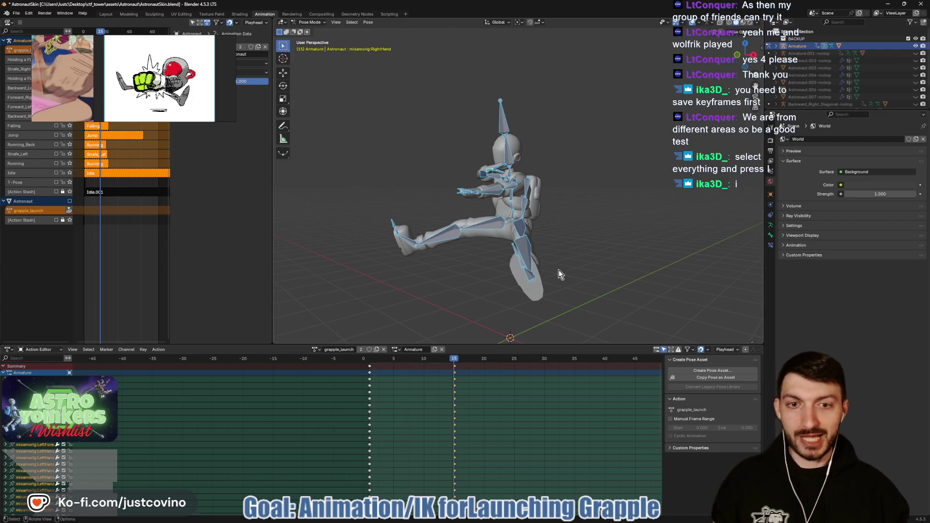
{"action": "mouse_move", "coordinate": [591, 270]}
{"action": "left_mouse_down"}
{"action": "mouse_move", "coordinate": [629, 251]}
{"action": "mouse_move", "coordinate": [566, 247]}
{"action": "mouse_move", "coordinate": [604, 266]}
{"action": "left_mouse_up"}
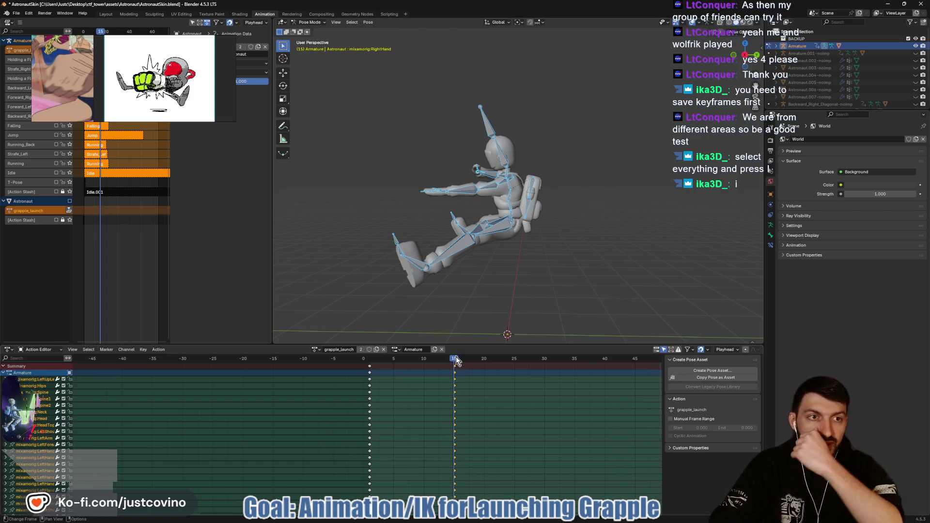
{"action": "left_click_drag", "start_coordinate": [452, 363], "coordinate": [371, 363]}
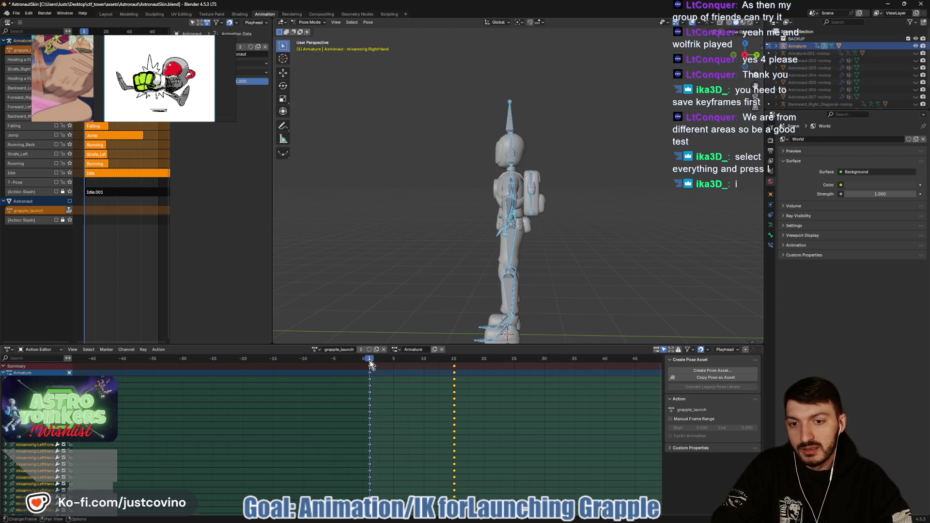
Scrub between frames 1 and 15 while orbiting and zooming to check the pose
{"action": "mouse_move", "coordinate": [369, 359]}
{"action": "left_mouse_down"}
{"action": "mouse_move", "coordinate": [455, 373]}
{"action": "mouse_move", "coordinate": [384, 372]}
{"action": "mouse_move", "coordinate": [450, 373]}
{"action": "mouse_move", "coordinate": [397, 376]}
{"action": "mouse_move", "coordinate": [461, 383]}
{"action": "mouse_move", "coordinate": [376, 381]}
{"action": "mouse_move", "coordinate": [455, 380]}
{"action": "left_mouse_up"}
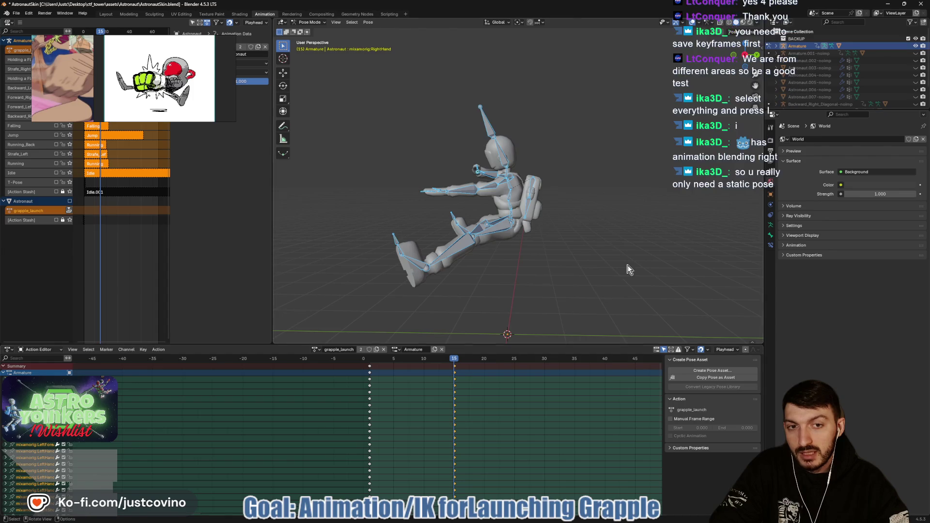
{"action": "mouse_move", "coordinate": [603, 248]}
{"action": "left_mouse_down"}
{"action": "mouse_move", "coordinate": [508, 271]}
{"action": "mouse_move", "coordinate": [579, 272]}
{"action": "mouse_move", "coordinate": [594, 252]}
{"action": "mouse_move", "coordinate": [561, 255]}
{"action": "mouse_move", "coordinate": [537, 281]}
{"action": "mouse_move", "coordinate": [581, 279]}
{"action": "left_mouse_up"}
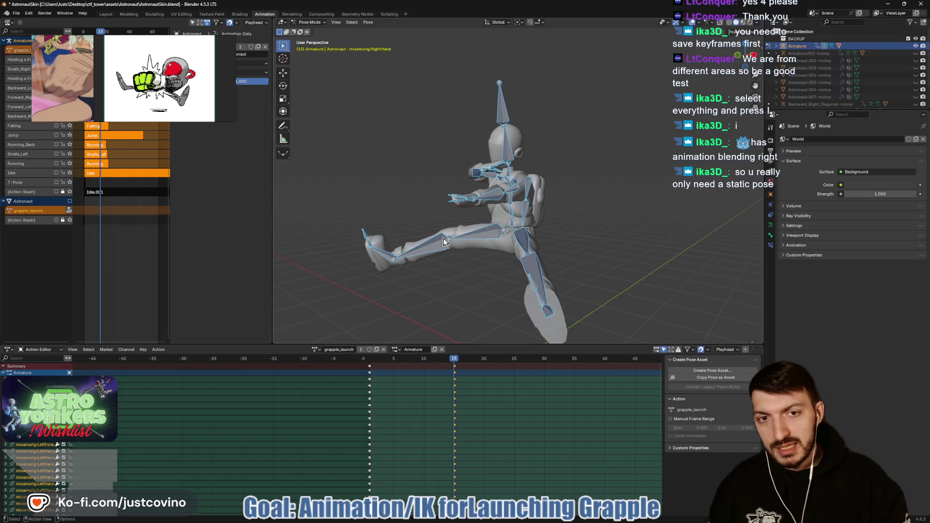
{"action": "mouse_move", "coordinate": [628, 226]}
{"action": "left_mouse_down"}
{"action": "mouse_move", "coordinate": [579, 211]}
{"action": "mouse_move", "coordinate": [573, 225]}
{"action": "mouse_move", "coordinate": [649, 211]}
{"action": "mouse_move", "coordinate": [640, 199]}
{"action": "mouse_move", "coordinate": [684, 211]}
{"action": "mouse_move", "coordinate": [658, 212]}
{"action": "left_mouse_up"}
{"action": "scroll", "coordinate": [573, 227], "scroll_direction": "up", "scroll_amount": 6}
{"action": "scroll", "coordinate": [658, 216], "scroll_direction": "down", "scroll_amount": 4}
{"action": "mouse_move", "coordinate": [449, 363]}
{"action": "left_mouse_down"}
{"action": "mouse_move", "coordinate": [362, 362]}
{"action": "mouse_move", "coordinate": [454, 370]}
{"action": "left_mouse_up"}
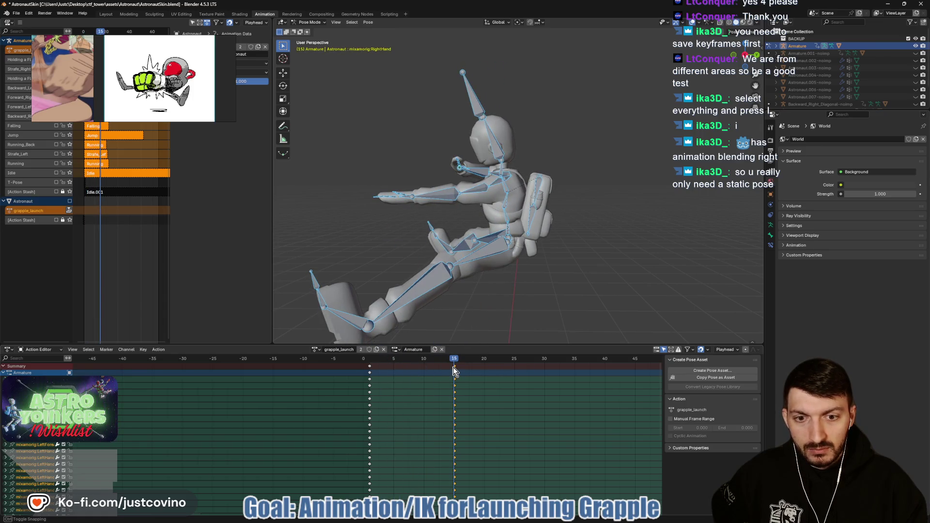
{"action": "scroll", "coordinate": [566, 276], "scroll_direction": "down", "scroll_amount": 3}
{"action": "mouse_move", "coordinate": [560, 279]}
{"action": "left_mouse_down"}
{"action": "mouse_move", "coordinate": [533, 282]}
{"action": "mouse_move", "coordinate": [591, 280]}
{"action": "mouse_move", "coordinate": [489, 279]}
{"action": "left_mouse_up"}
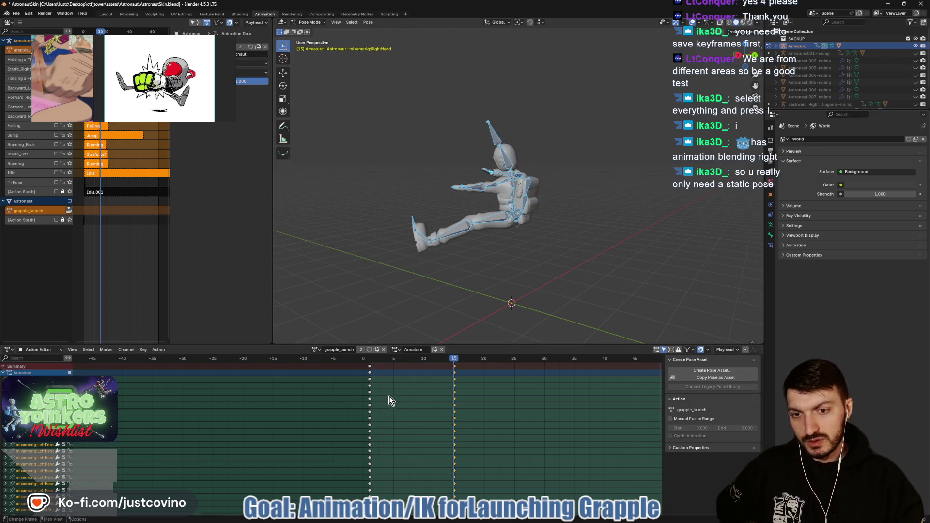
{"action": "left_click_drag", "start_coordinate": [453, 362], "coordinate": [371, 359]}
{"action": "mouse_move", "coordinate": [591, 288]}
{"action": "left_mouse_down"}
{"action": "mouse_move", "coordinate": [658, 284]}
{"action": "mouse_move", "coordinate": [575, 297]}
{"action": "left_mouse_up"}
{"action": "left_click_drag", "start_coordinate": [370, 362], "coordinate": [454, 362]}
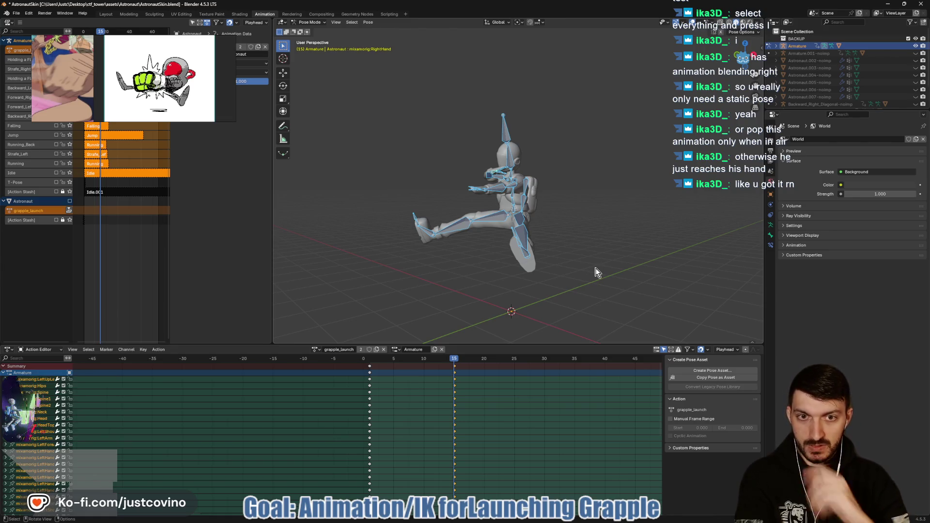
Box-select all frame-1 keyframes and enlarge the Action Editor to show every channel
{"action": "left_click_drag", "start_coordinate": [371, 367], "coordinate": [380, 519]}
{"action": "scroll", "coordinate": [402, 453], "scroll_direction": "down", "scroll_amount": 2}
{"action": "mouse_move", "coordinate": [472, 342]}
{"action": "left_mouse_down"}
{"action": "mouse_move", "coordinate": [477, 125]}
{"action": "mouse_move", "coordinate": [477, 139]}
{"action": "left_mouse_up"}
{"action": "scroll", "coordinate": [383, 360], "scroll_direction": "up", "scroll_amount": 1}
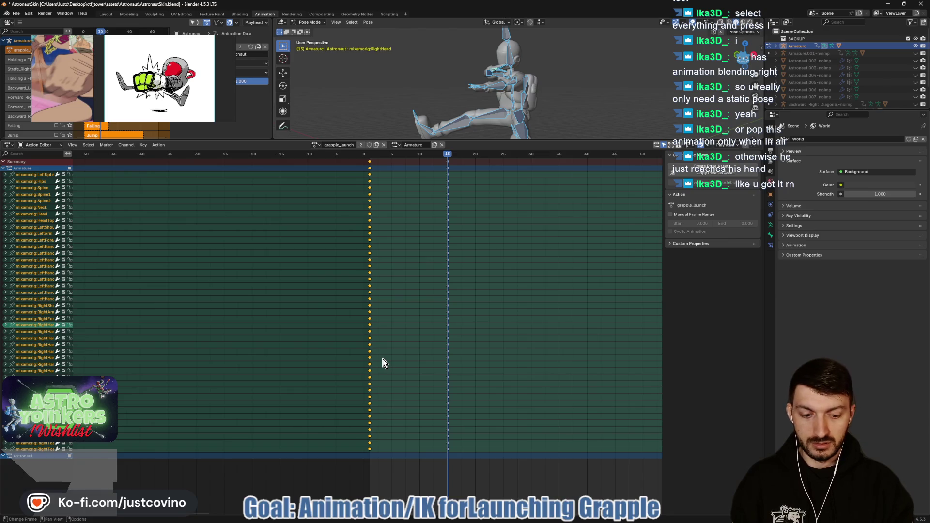
Delete the selected frame-1 keyframes and shrink the Action Editor back down
{"action": "key", "text": "Delete"}
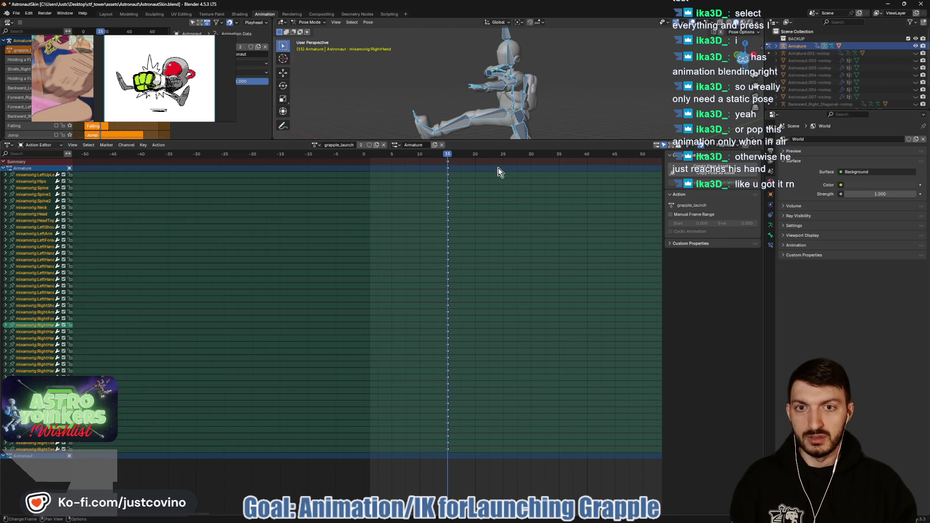
{"action": "mouse_move", "coordinate": [484, 139]}
{"action": "left_mouse_down"}
{"action": "mouse_move", "coordinate": [480, 262]}
{"action": "mouse_move", "coordinate": [465, 236]}
{"action": "mouse_move", "coordinate": [369, 257]}
{"action": "mouse_move", "coordinate": [444, 253]}
{"action": "left_mouse_up"}
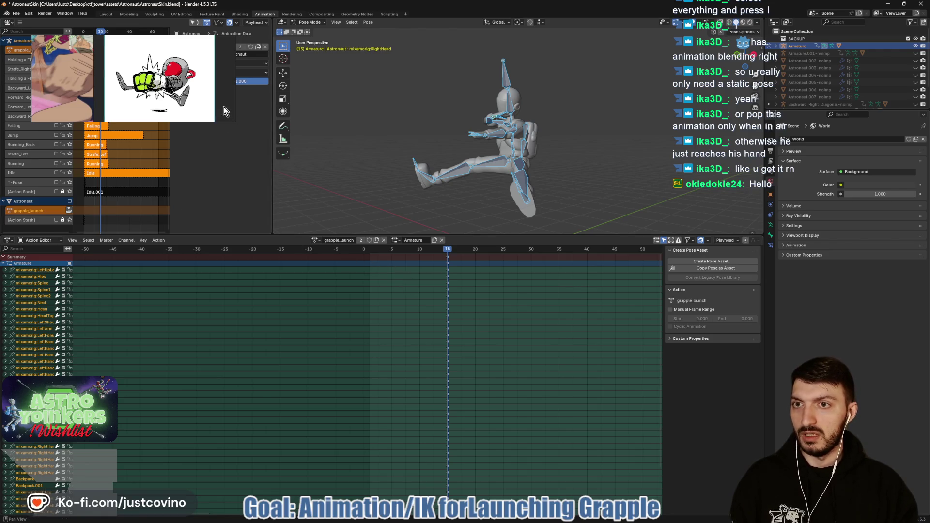
Move the reference image aside, push grapple_launch to an NLA track, and save AstronautSkin.blend
{"action": "left_click_drag", "start_coordinate": [224, 111], "coordinate": [234, 140]}
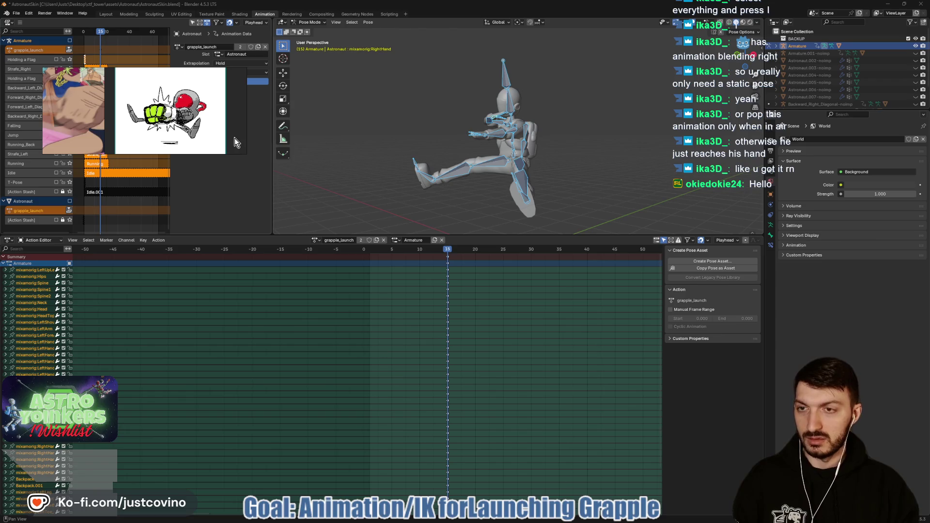
{"action": "key", "text": "ctrl+shift+a"}
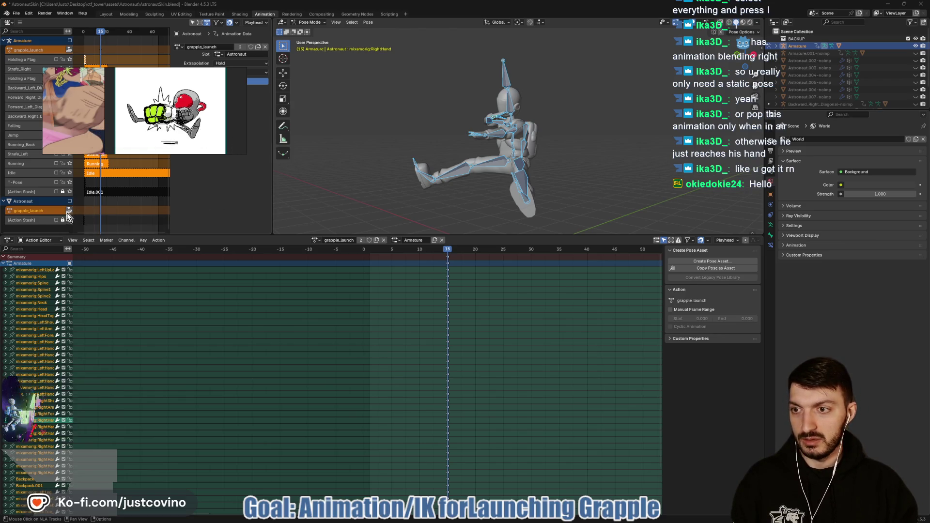
{"action": "left_click", "coordinate": [68, 211]}
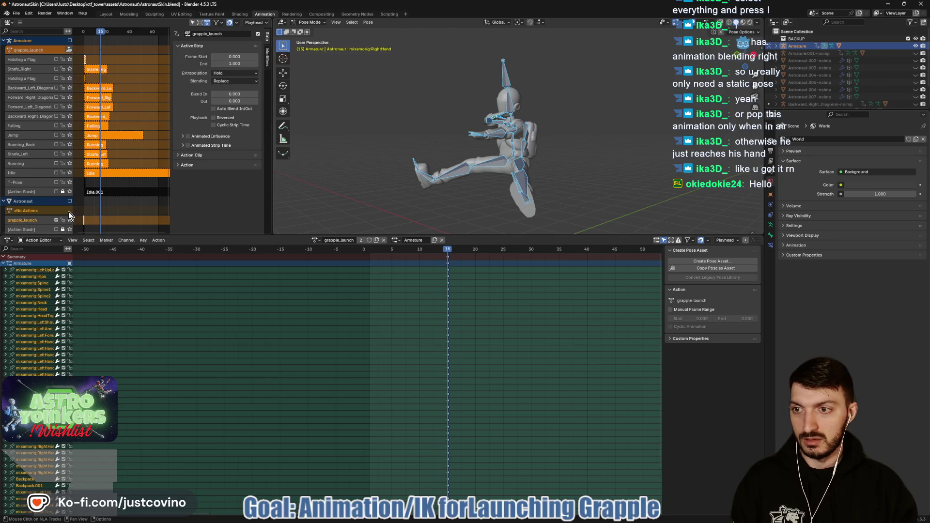
{"action": "key", "text": "ctrl+s"}
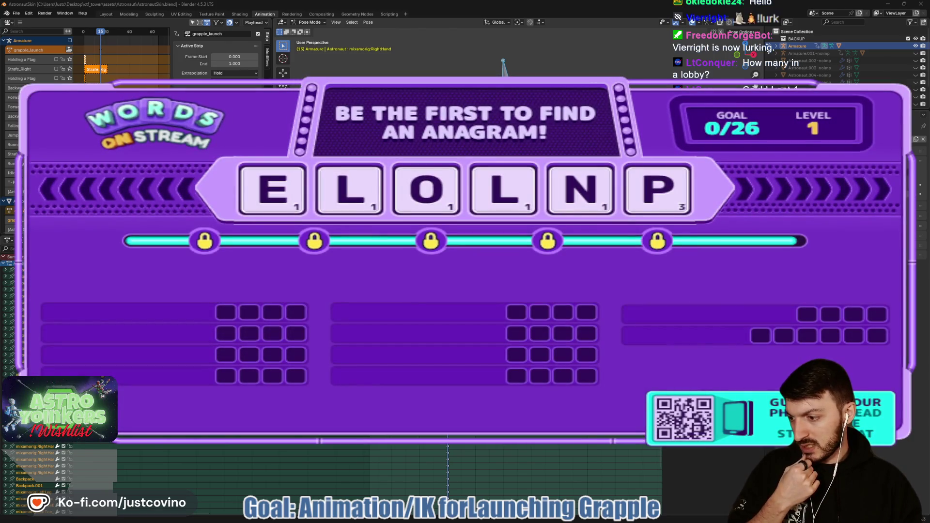
Switch from Blender back to the Godot editor
{"action": "mouse_move", "coordinate": [477, 520]}
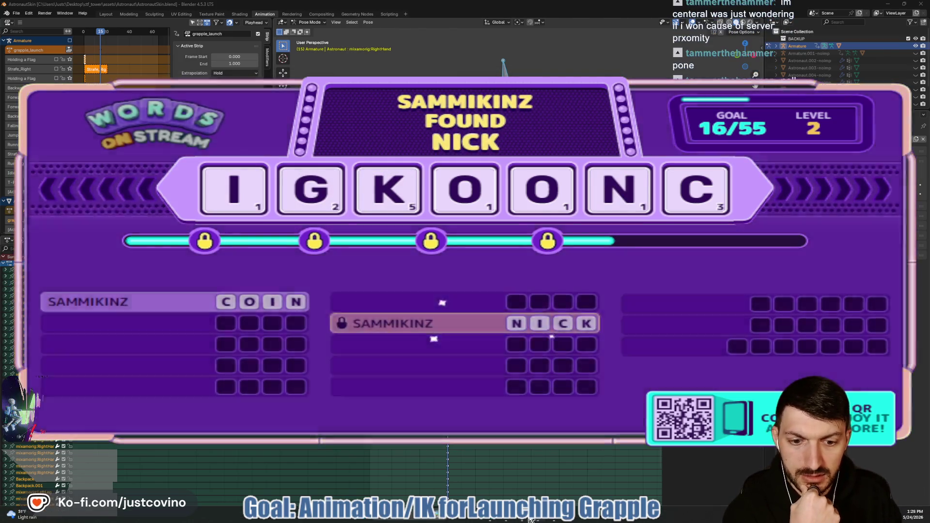
{"action": "left_click", "coordinate": [531, 519]}
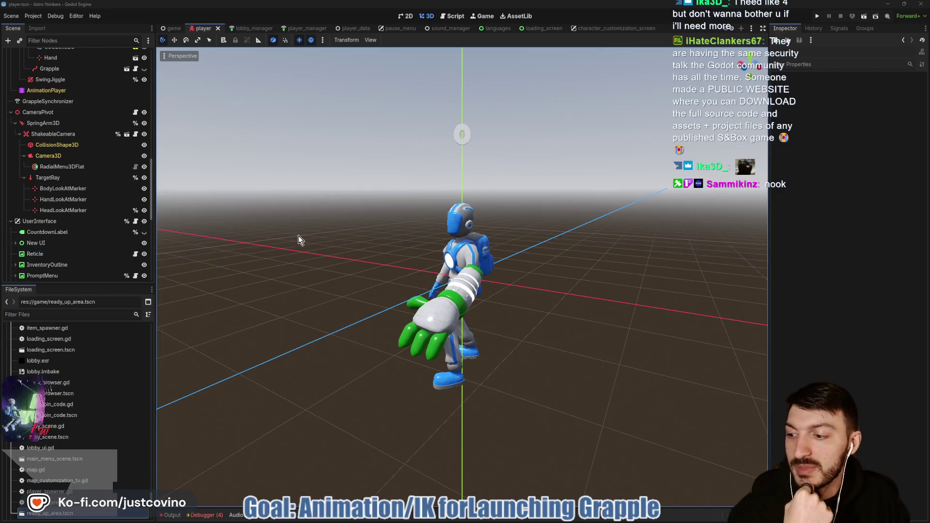
Orbit the 3D view around the astronaut model in the player scene
{"action": "mouse_move", "coordinate": [342, 224]}
{"action": "left_mouse_down"}
{"action": "mouse_move", "coordinate": [359, 228]}
{"action": "mouse_move", "coordinate": [359, 243]}
{"action": "mouse_move", "coordinate": [444, 246]}
{"action": "mouse_move", "coordinate": [381, 246]}
{"action": "left_mouse_up"}
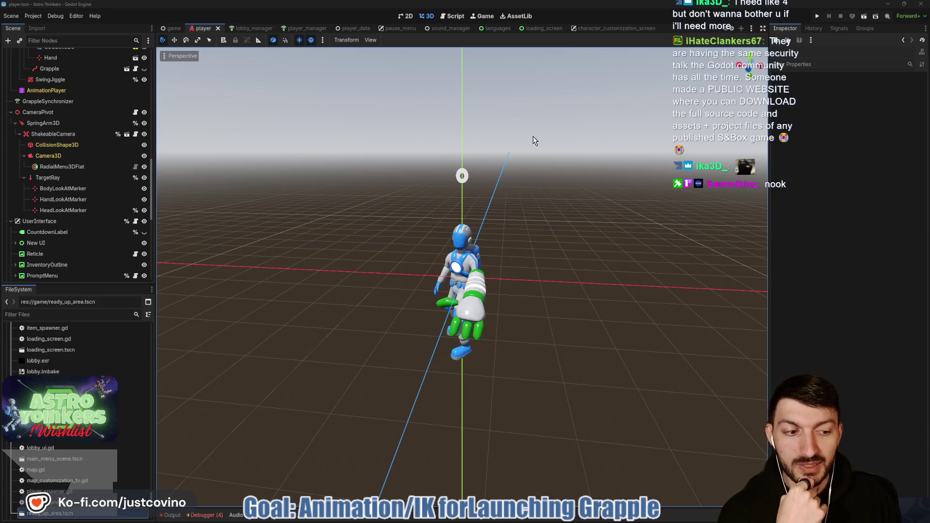
{"action": "scroll", "coordinate": [92, 247], "scroll_direction": "up", "scroll_amount": 5}
{"action": "scroll", "coordinate": [85, 234], "scroll_direction": "down", "scroll_amount": 5}
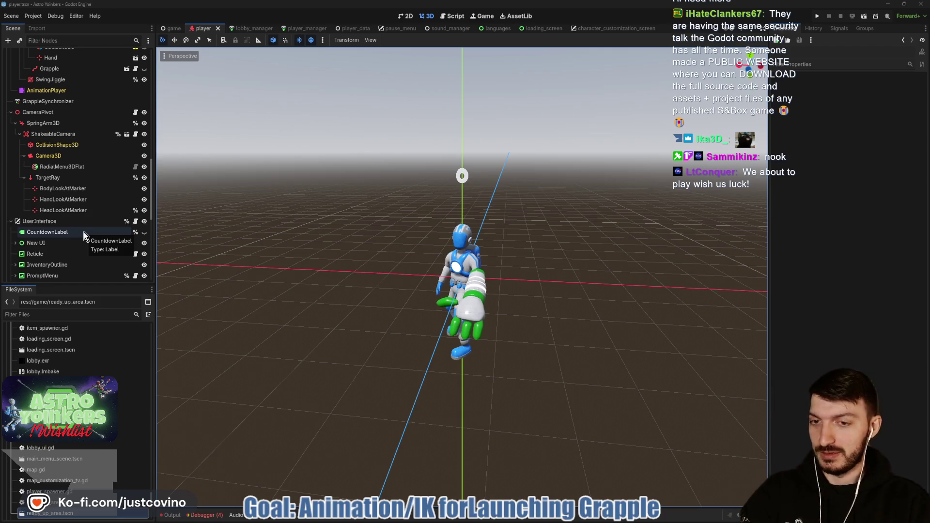
{"action": "scroll", "coordinate": [84, 232], "scroll_direction": "down", "scroll_amount": 5}
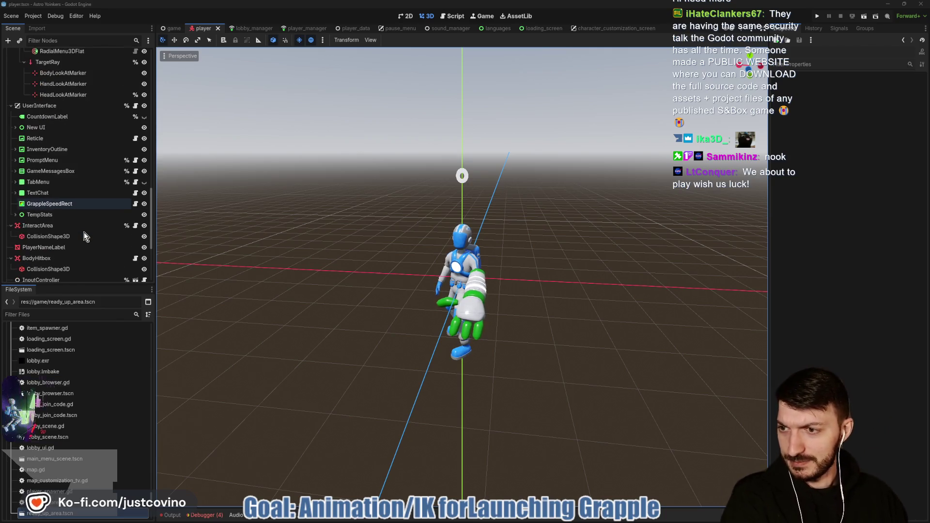
{"action": "scroll", "coordinate": [84, 232], "scroll_direction": "down", "scroll_amount": 3}
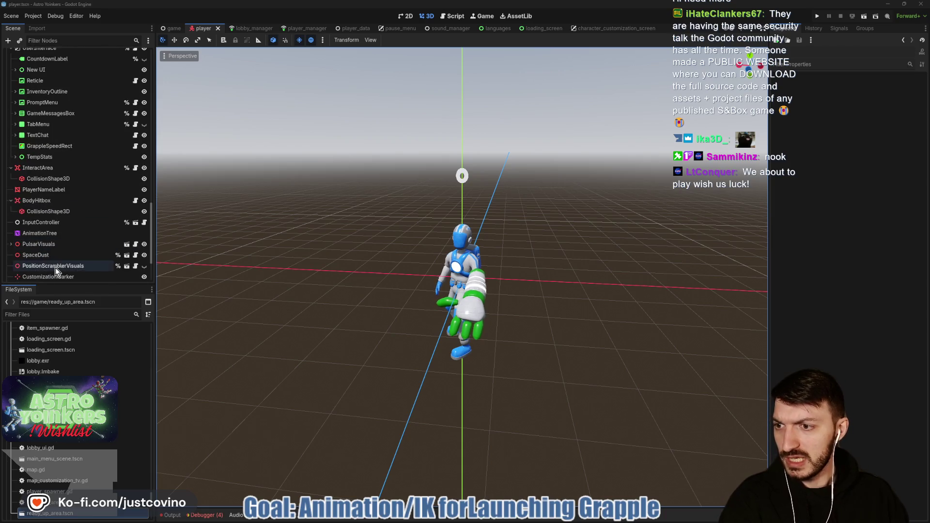
{"action": "left_click", "coordinate": [66, 234]}
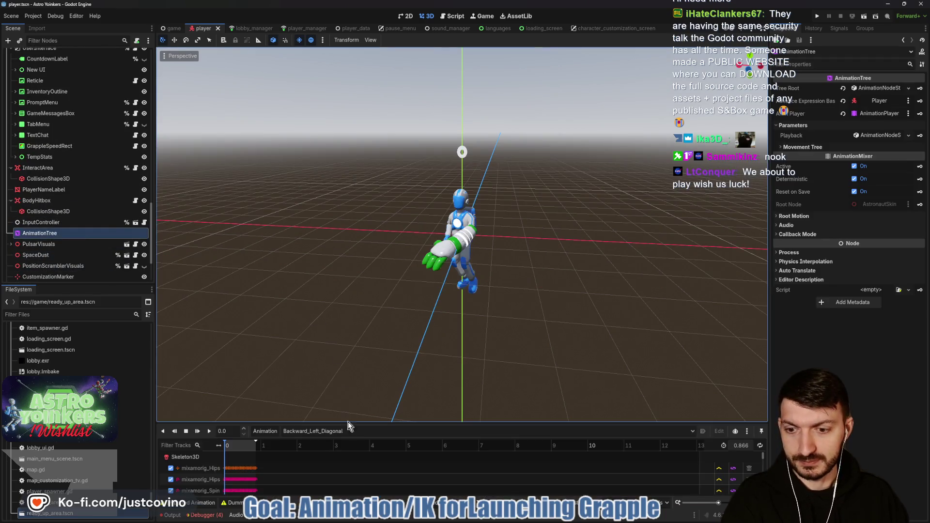
{"action": "left_click", "coordinate": [305, 514]}
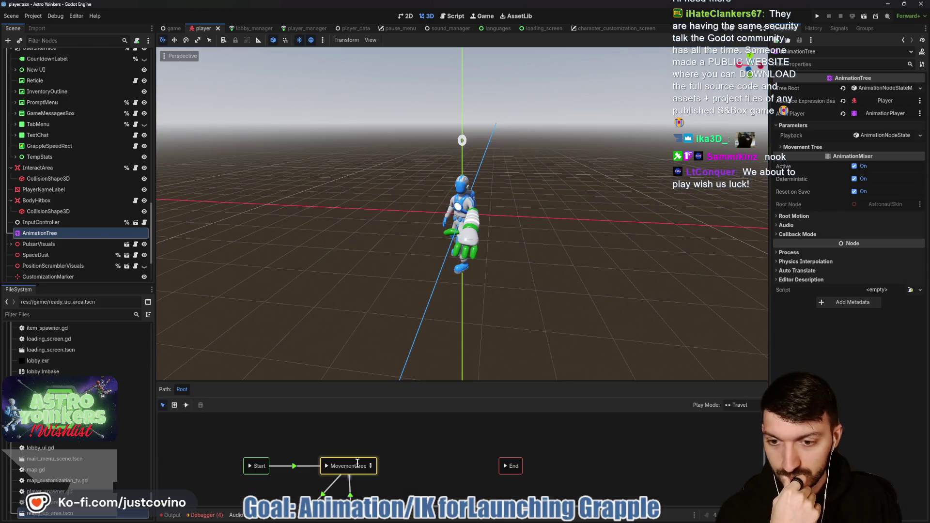
{"action": "left_click_drag", "start_coordinate": [354, 385], "coordinate": [342, 183]}
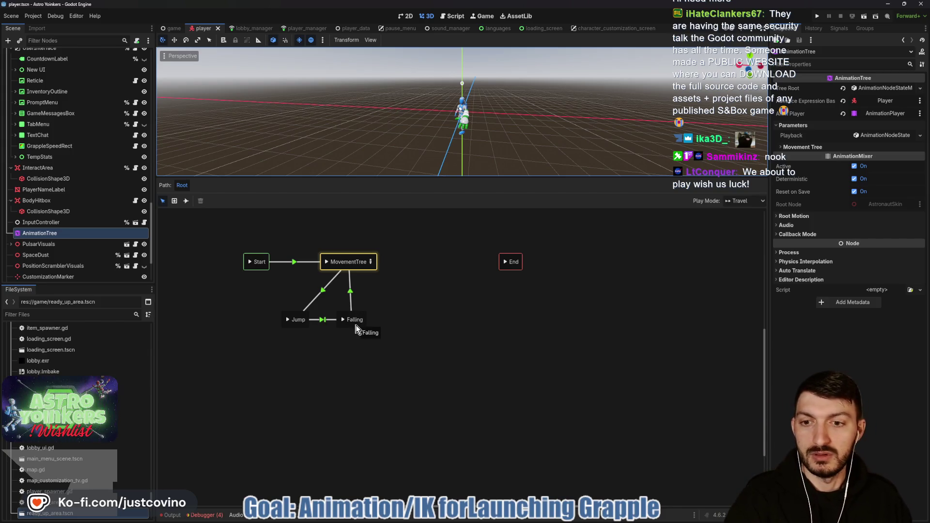
{"action": "left_click", "coordinate": [369, 262]}
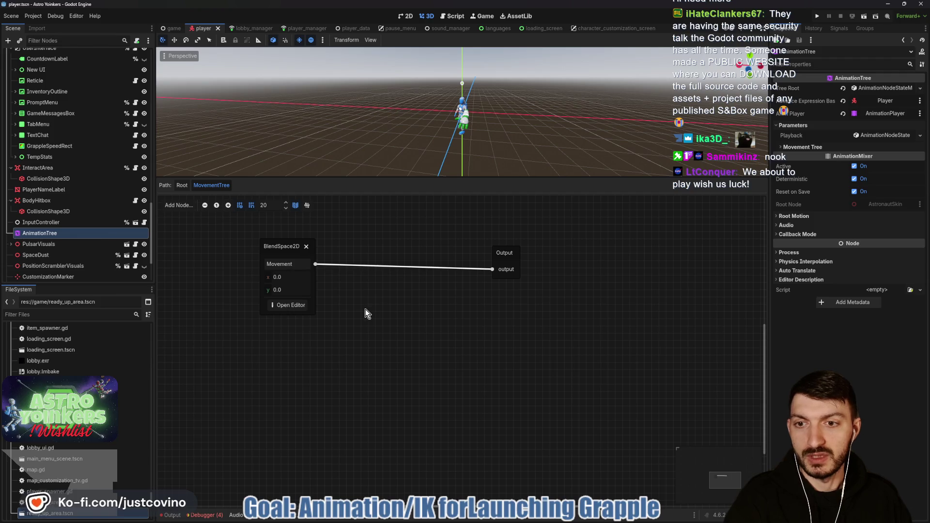
{"action": "left_click", "coordinate": [181, 185]}
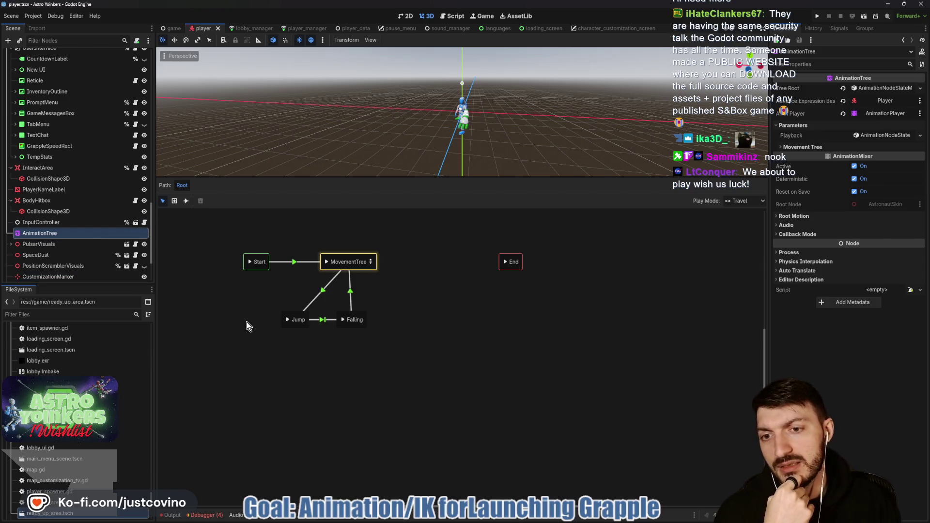
{"action": "right_click", "coordinate": [306, 365]}
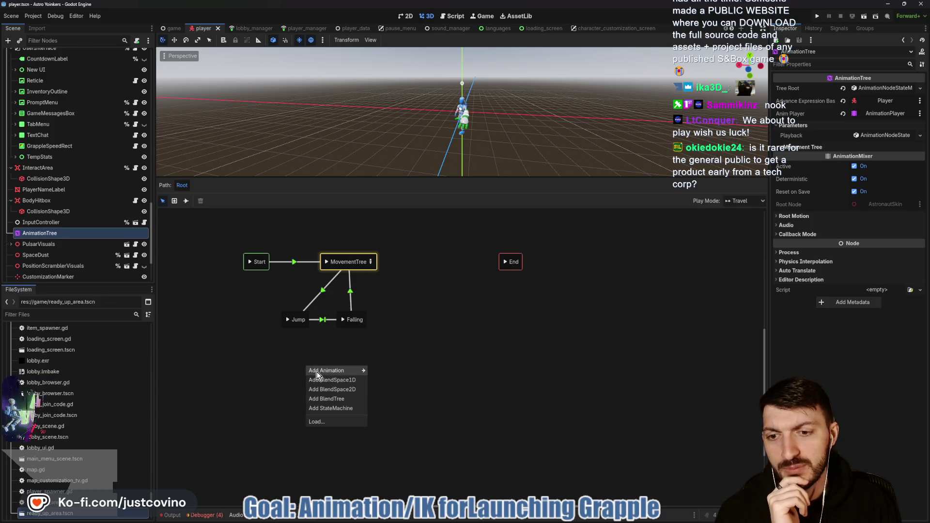
{"action": "mouse_move", "coordinate": [316, 371]}
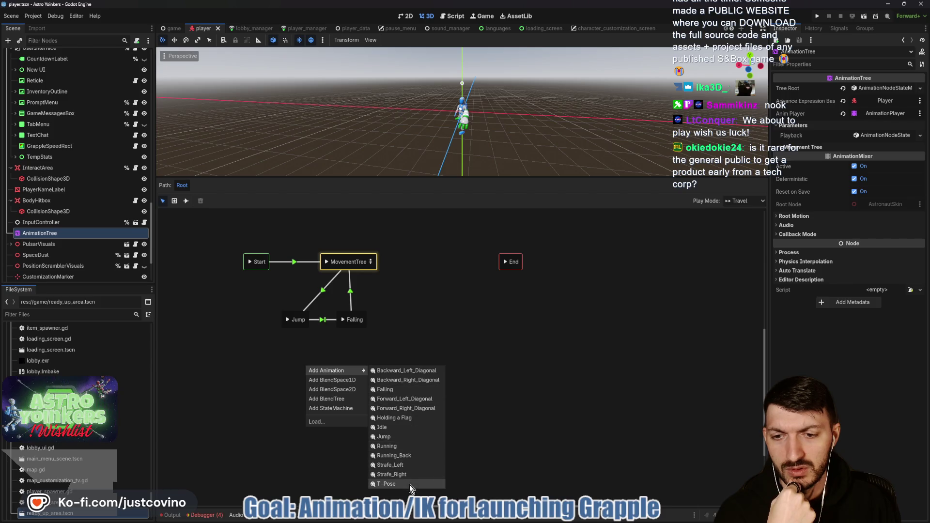
{"action": "left_click", "coordinate": [510, 393]}
{"action": "scroll", "coordinate": [99, 404], "scroll_direction": "up", "scroll_amount": 5}
{"action": "scroll", "coordinate": [100, 404], "scroll_direction": "down", "scroll_amount": 10}
{"action": "scroll", "coordinate": [77, 397], "scroll_direction": "down", "scroll_amount": 10}
{"action": "scroll", "coordinate": [100, 405], "scroll_direction": "down", "scroll_amount": 15}
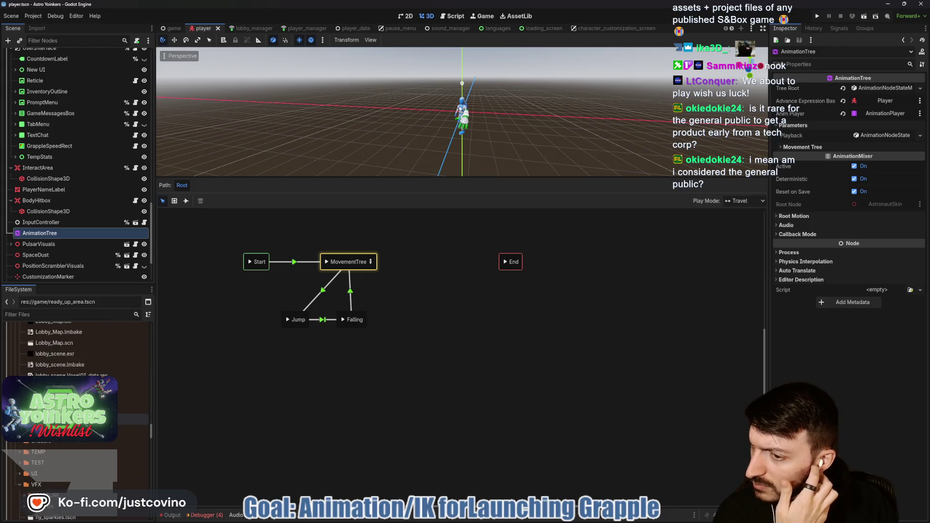
{"action": "scroll", "coordinate": [99, 405], "scroll_direction": "up", "scroll_amount": 10}
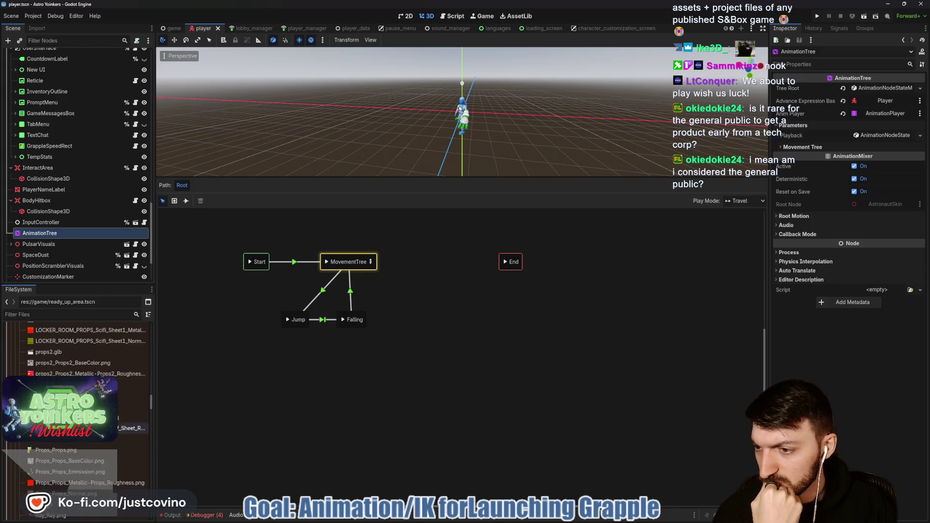
{"action": "scroll", "coordinate": [78, 412], "scroll_direction": "up", "scroll_amount": 10}
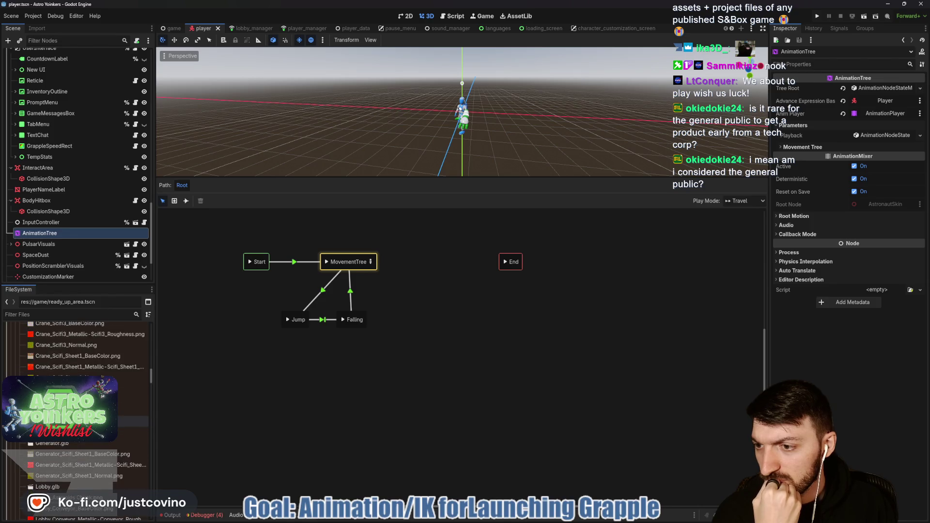
{"action": "scroll", "coordinate": [77, 411], "scroll_direction": "up", "scroll_amount": 10}
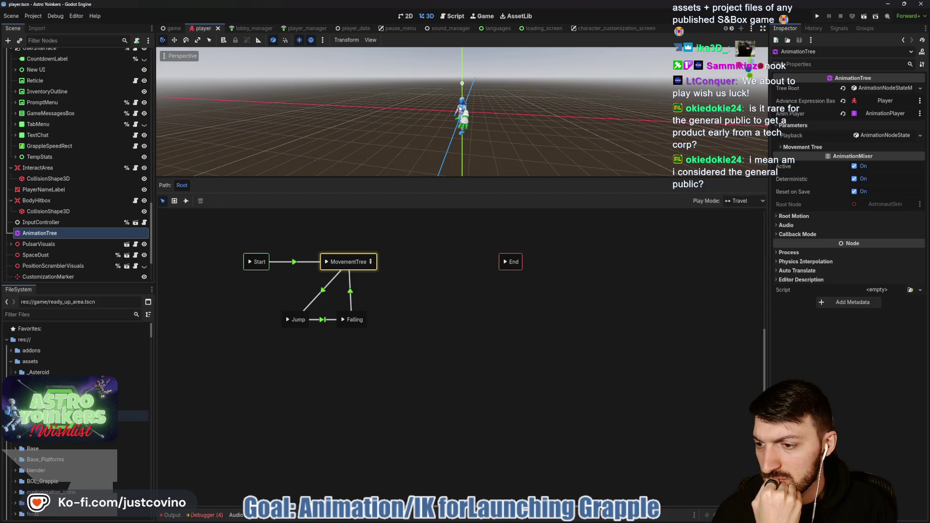
{"action": "left_click", "coordinate": [17, 440]}
Select AstronautSkin.blend in FileSystem and cancel opening it as a scene
{"action": "scroll", "coordinate": [17, 443], "scroll_direction": "down", "scroll_amount": 3}
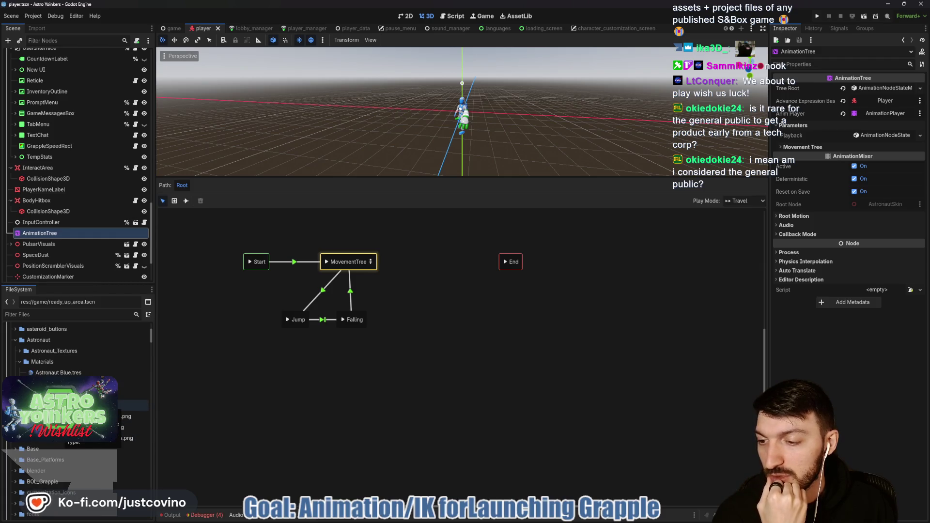
{"action": "left_click", "coordinate": [58, 405]}
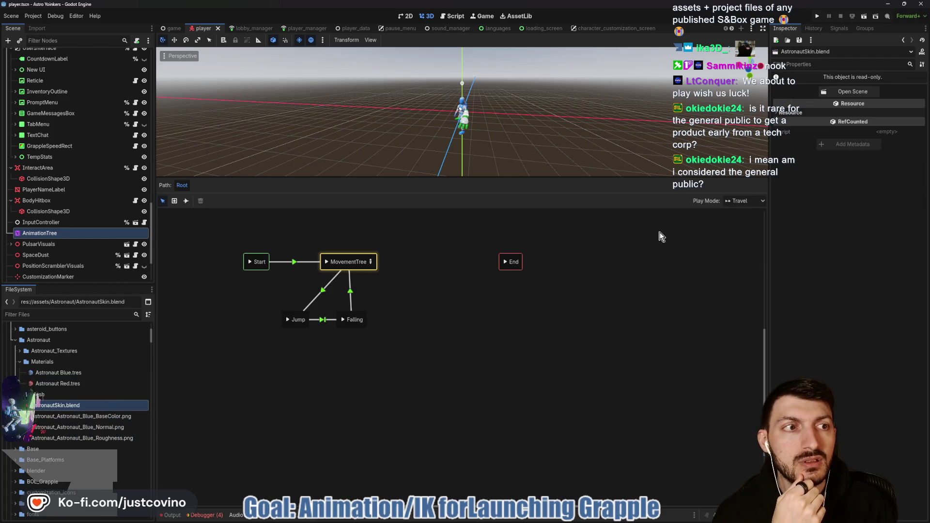
{"action": "left_click", "coordinate": [859, 95]}
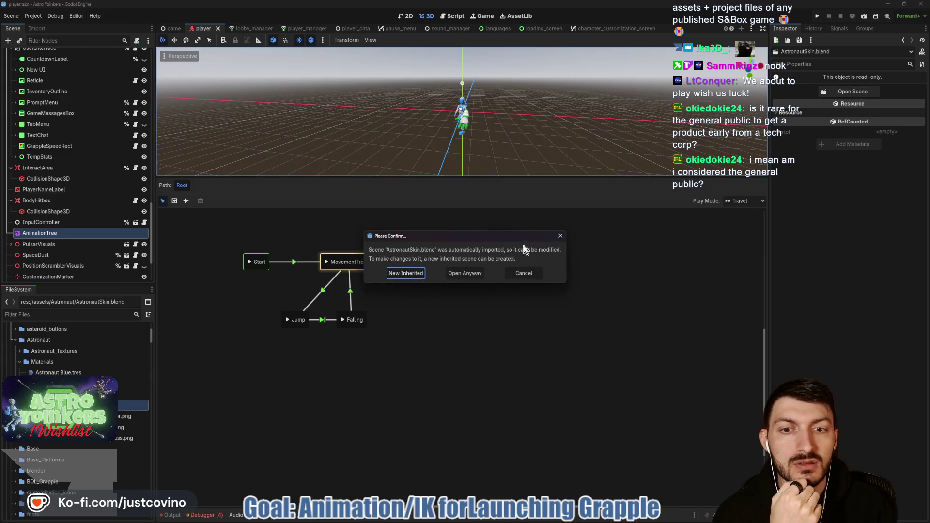
{"action": "left_click", "coordinate": [520, 271]}
Show AstronautSkin.blend's Import settings, then switch over to Blender
{"action": "left_click", "coordinate": [36, 28]}
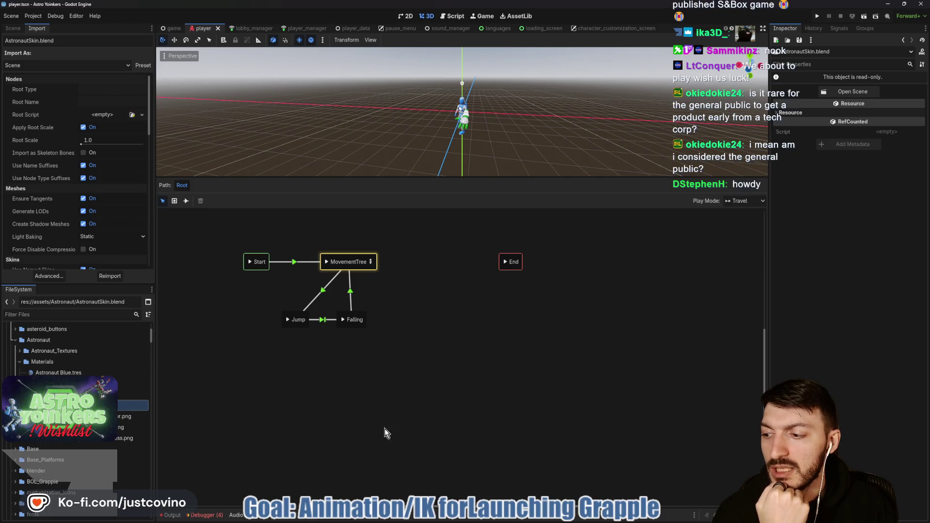
{"action": "mouse_move", "coordinate": [524, 521]}
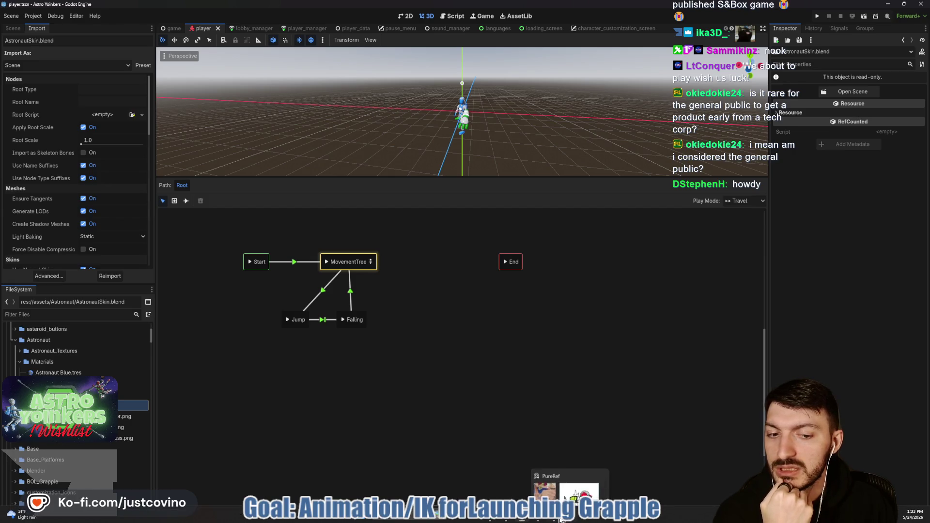
{"action": "left_click", "coordinate": [560, 519]}
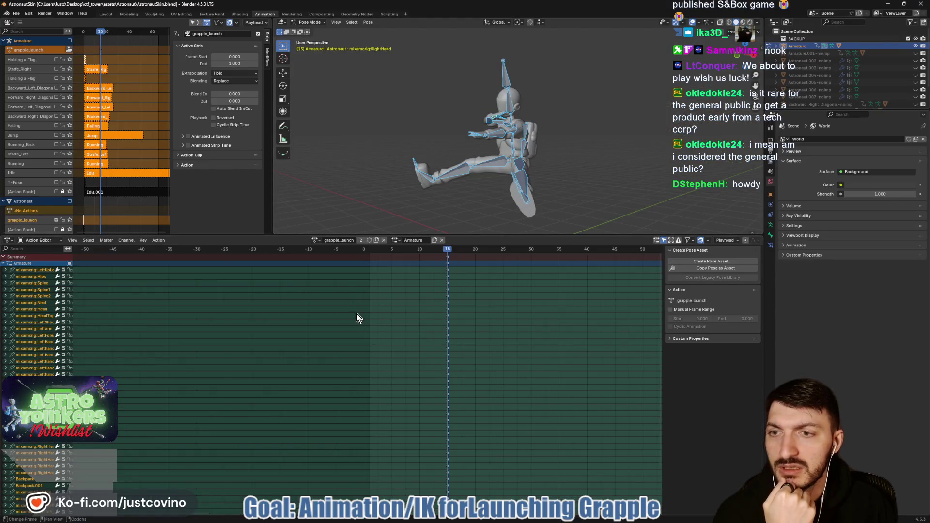
Deselect the armature bones, save AstronautSkin.blend with Ctrl+S, and return to Godot
{"action": "left_click", "coordinate": [393, 182]}
{"action": "key", "text": "ctrl+s"}
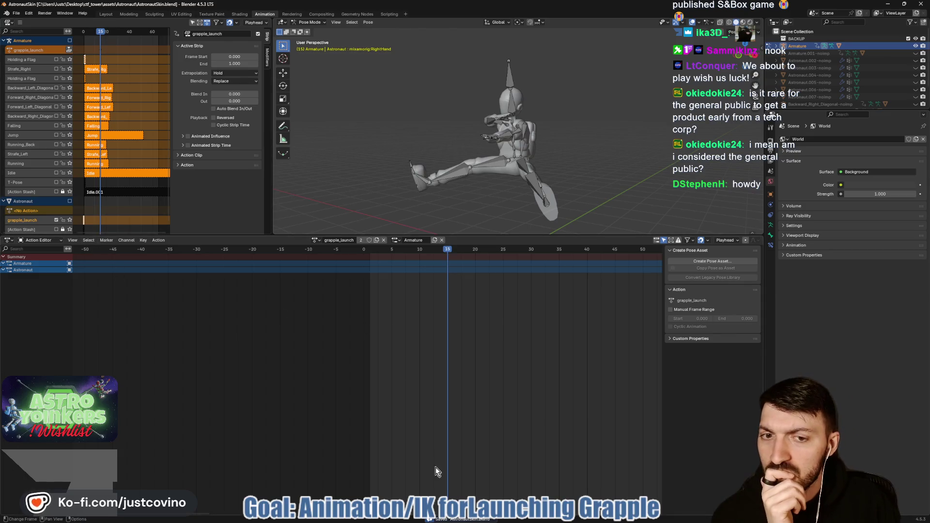
{"action": "key", "text": "alt+Tab"}
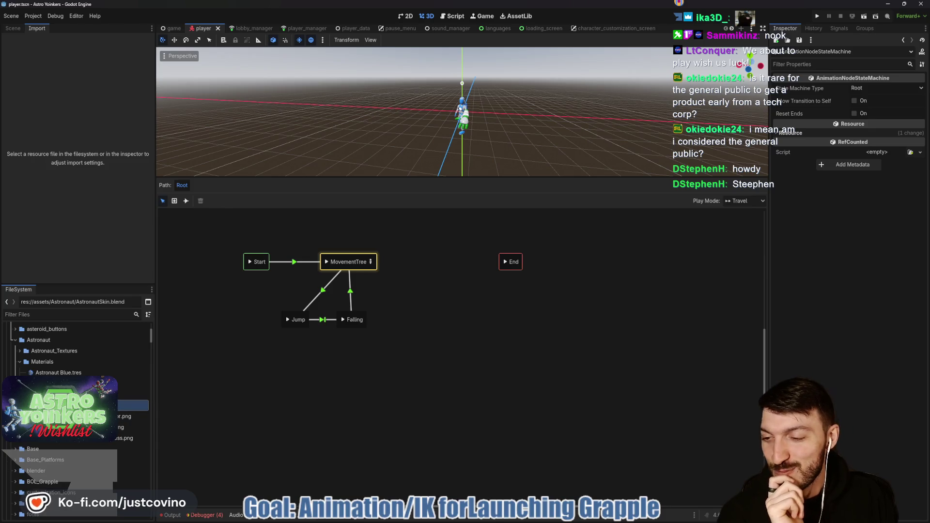
Select AstronautSkin.blend and keep its Import As option set to Scene
{"action": "left_click", "coordinate": [72, 406]}
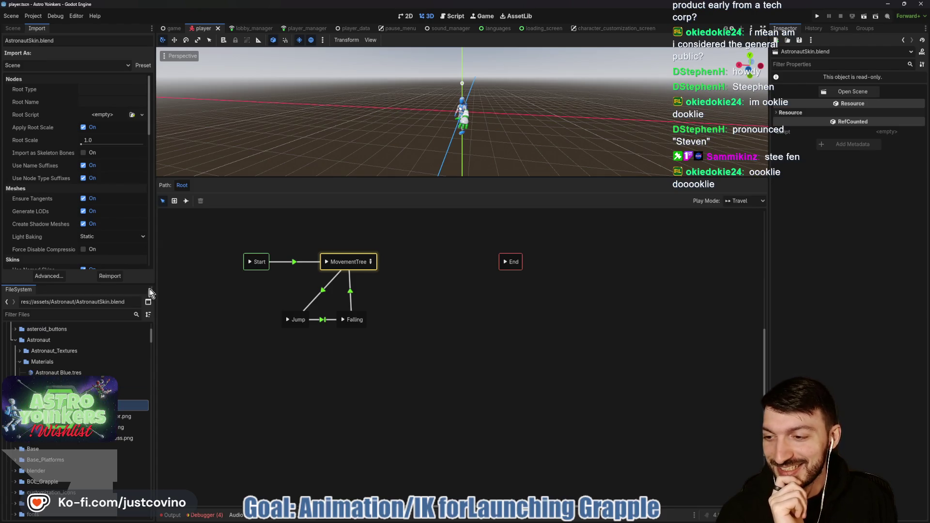
{"action": "left_click", "coordinate": [115, 71]}
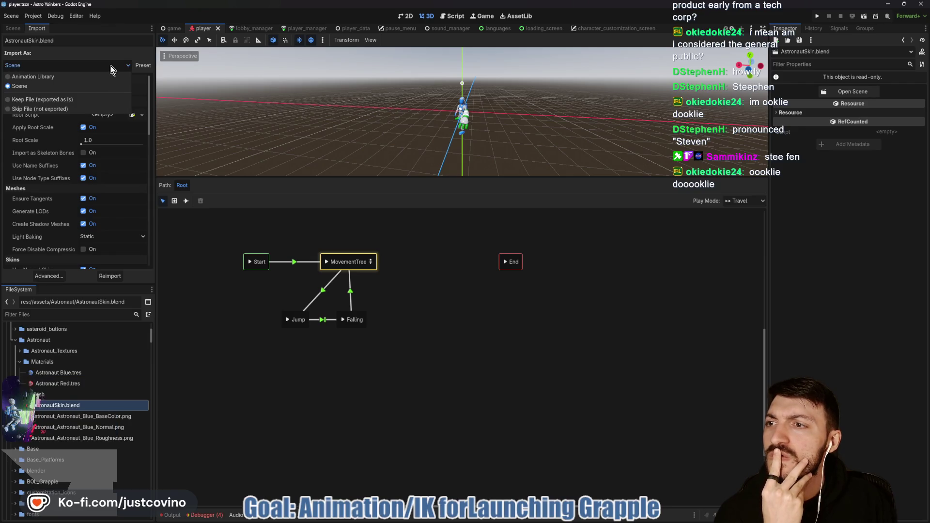
{"action": "left_click", "coordinate": [91, 65]}
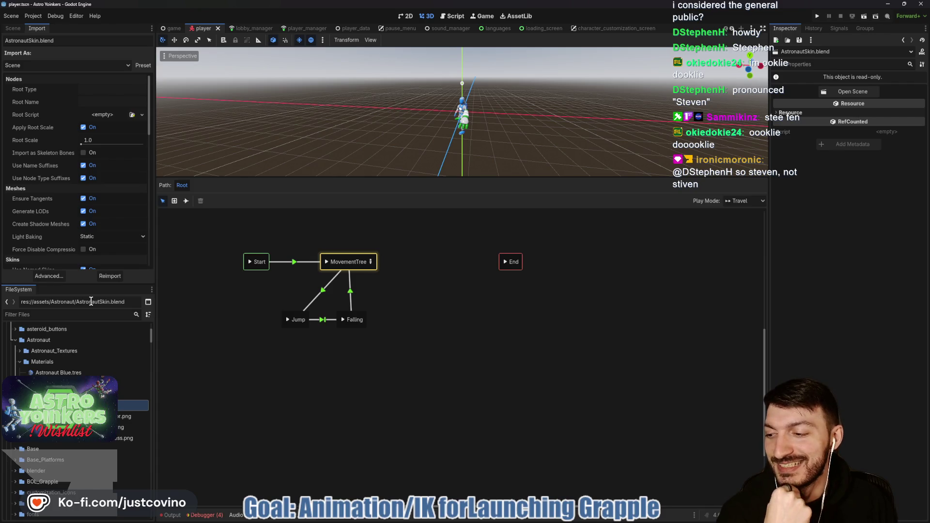
Reload the current project from the Project menu
{"action": "left_click", "coordinate": [11, 15]}
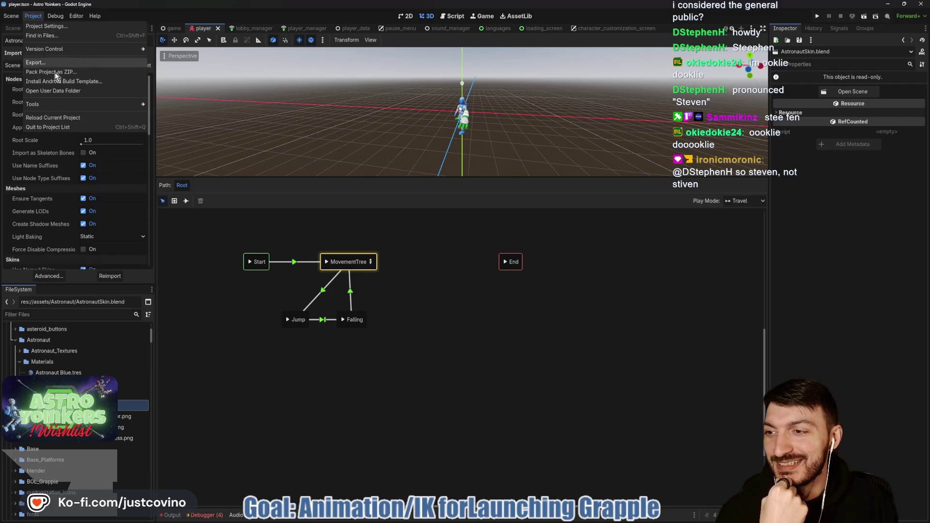
{"action": "left_click", "coordinate": [33, 15]}
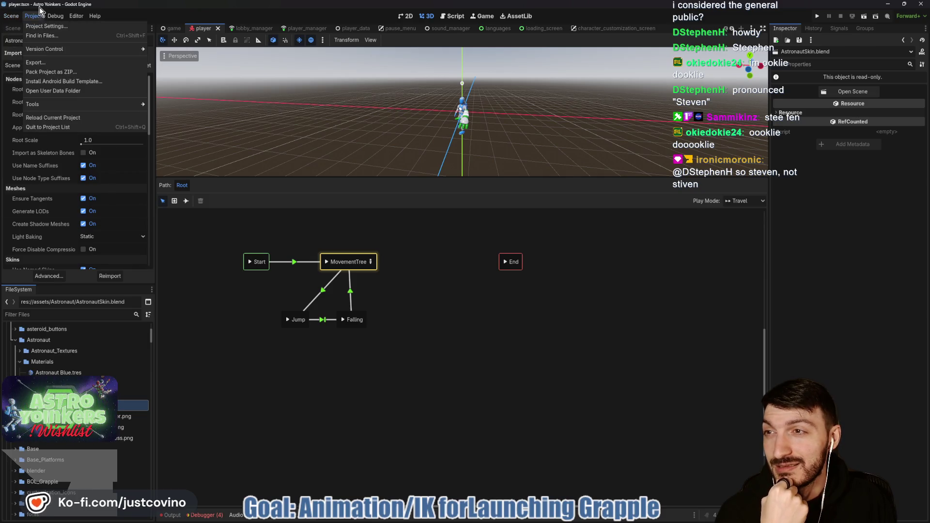
{"action": "left_click", "coordinate": [54, 116]}
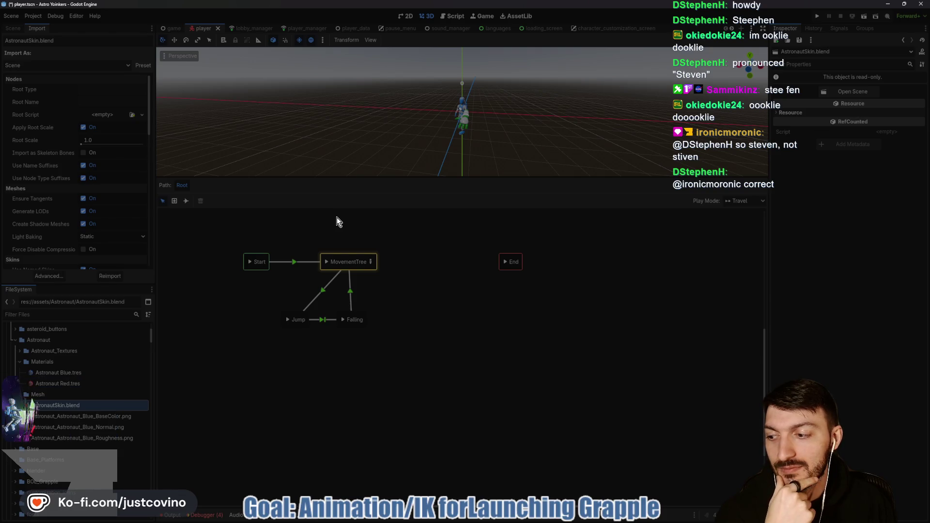
Browse for a replacement AstronautSkin.blend and inspect which scene references the missing file
{"action": "key", "text": "alt+Tab"}
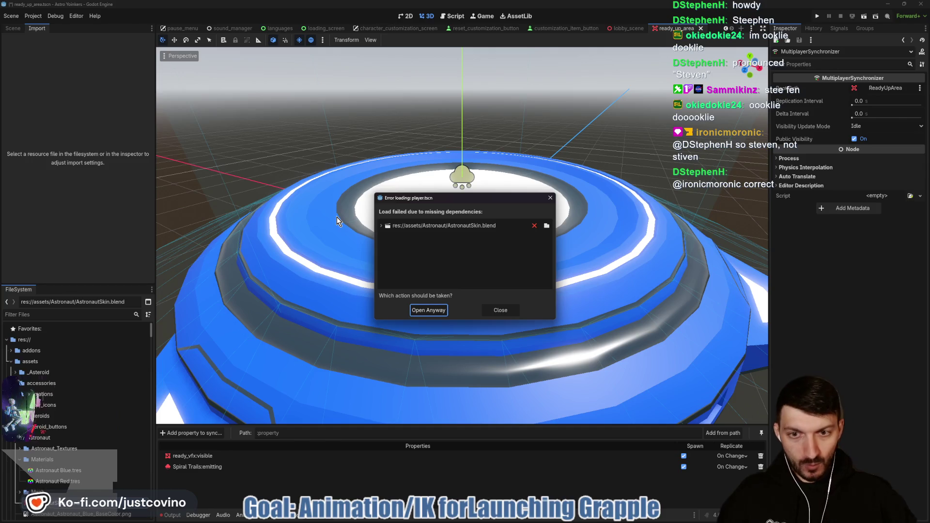
{"action": "left_click", "coordinate": [547, 225]}
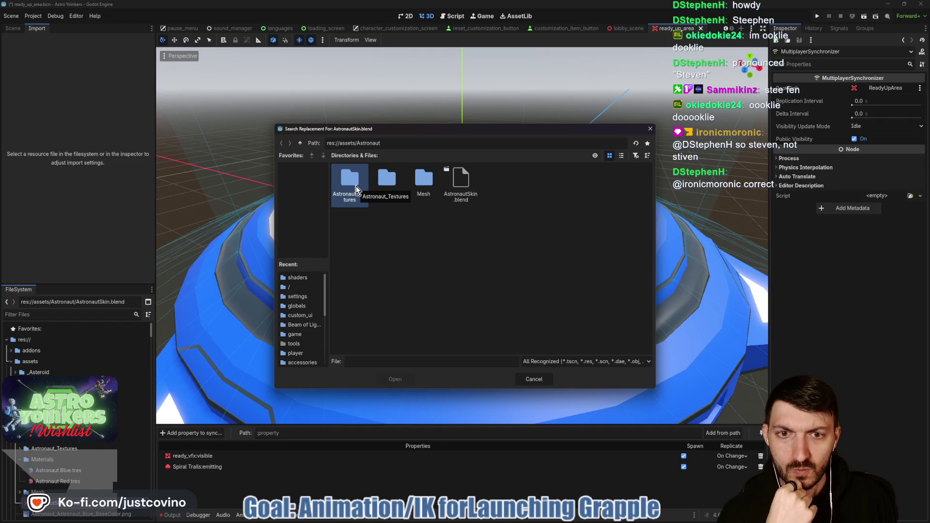
{"action": "left_click", "coordinate": [461, 183]}
{"action": "left_click", "coordinate": [402, 380]}
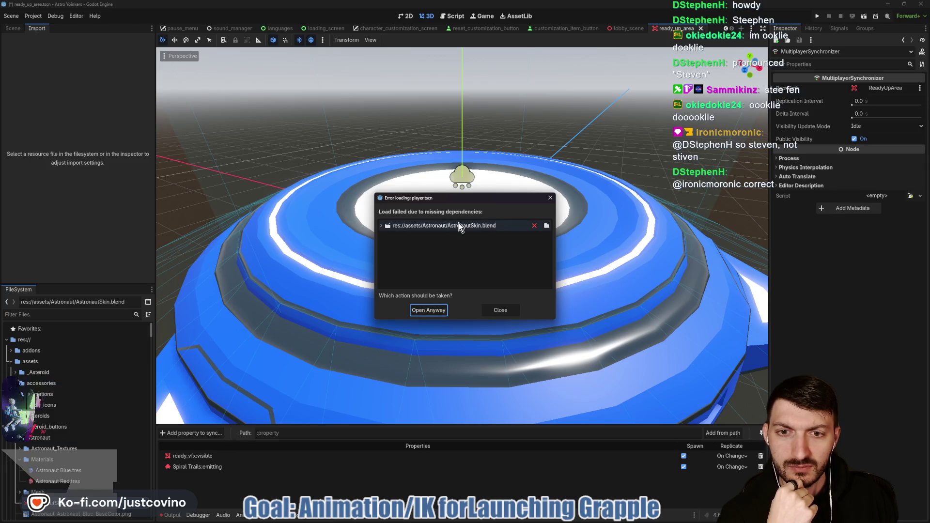
{"action": "left_click", "coordinate": [382, 226]}
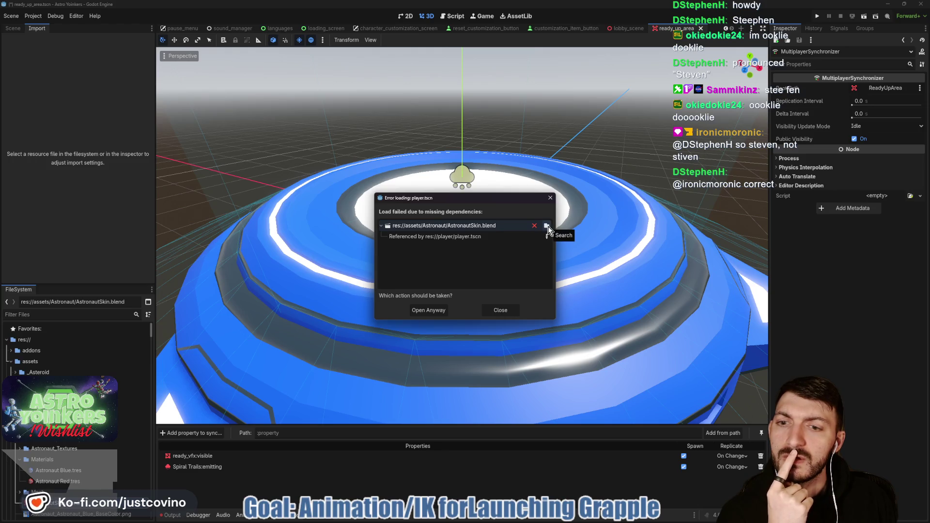
{"action": "left_click", "coordinate": [437, 310]}
{"action": "left_click", "coordinate": [437, 310]}
{"action": "left_click", "coordinate": [437, 310]}
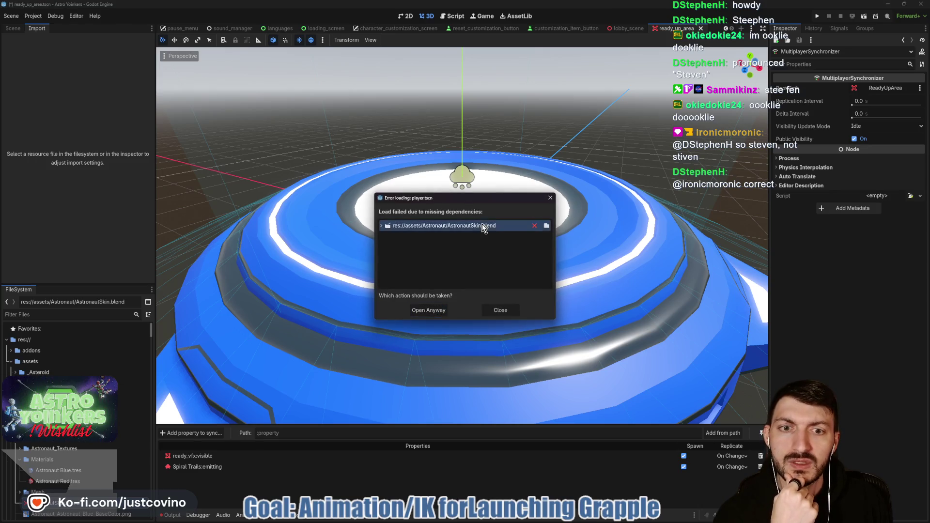
Cancel the replacement search, close the missing-dependency error, and bring Blender forward
{"action": "left_click", "coordinate": [546, 225]}
{"action": "left_click", "coordinate": [454, 190]}
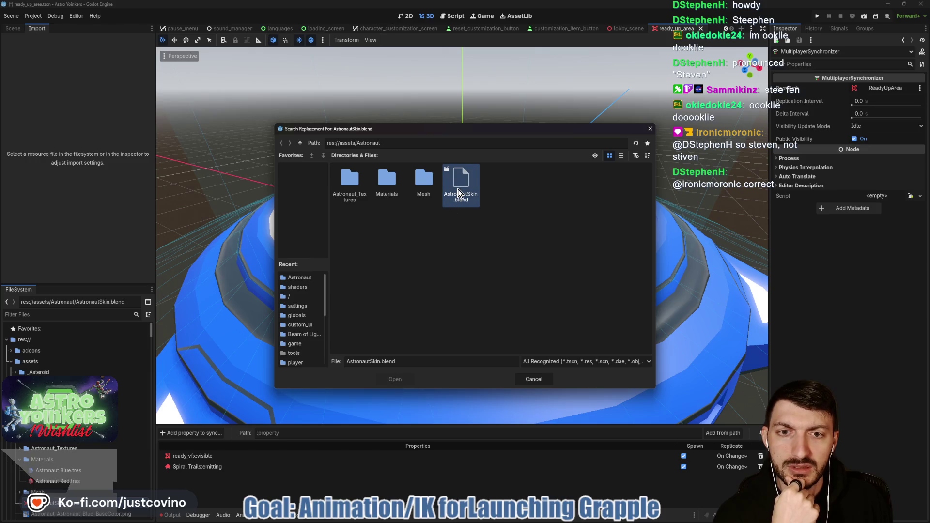
{"action": "left_click", "coordinate": [532, 381]}
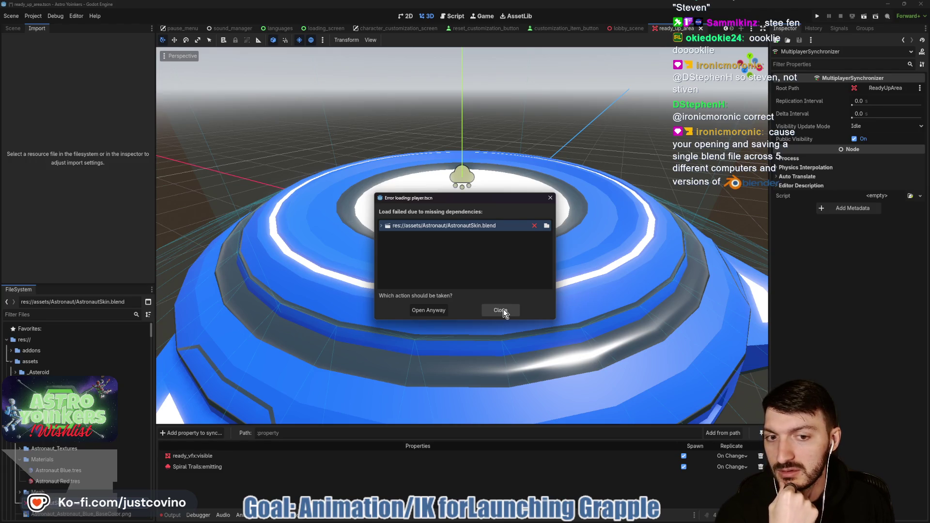
{"action": "left_click", "coordinate": [500, 311]}
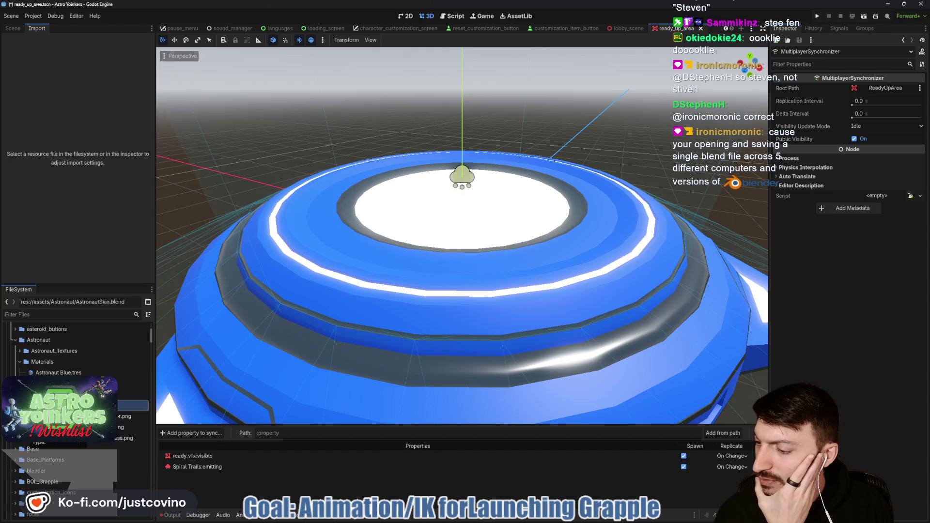
{"action": "mouse_move", "coordinate": [515, 519]}
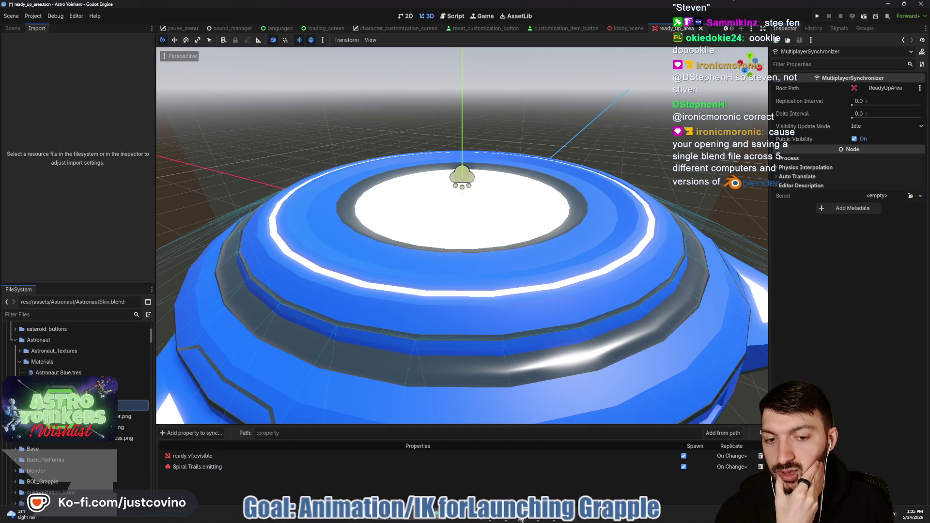
{"action": "left_click", "coordinate": [542, 519]}
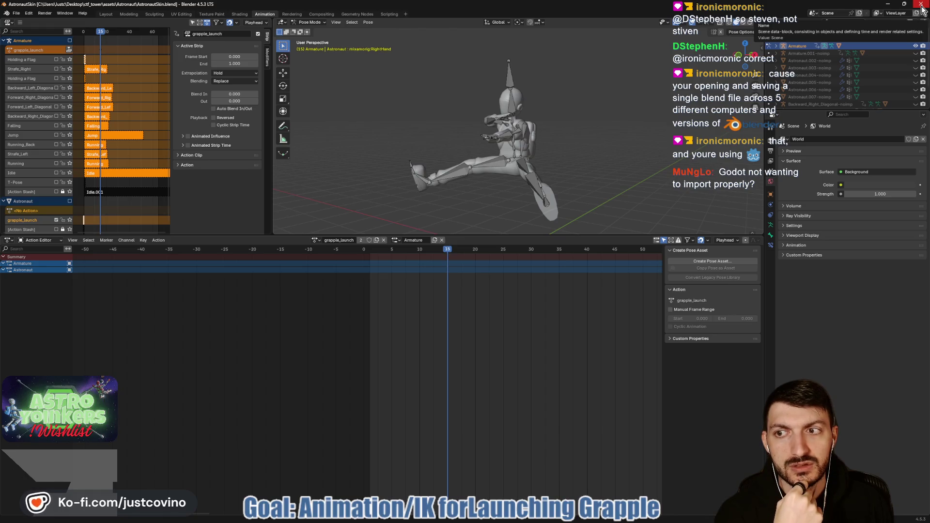
{"action": "left_click", "coordinate": [889, 6]}
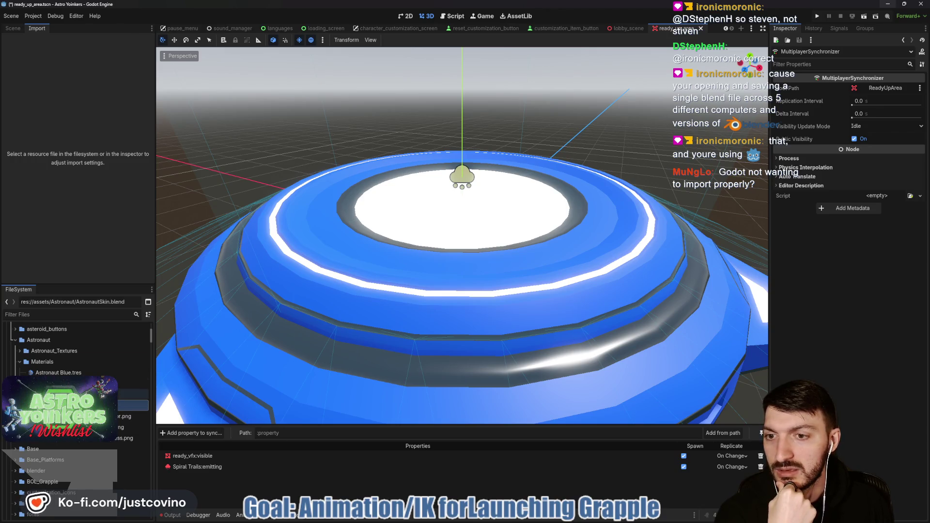
Flip from the Scene dock to the Import dock, then switch to Blender
{"action": "left_click", "coordinate": [13, 30]}
{"action": "left_click", "coordinate": [36, 29]}
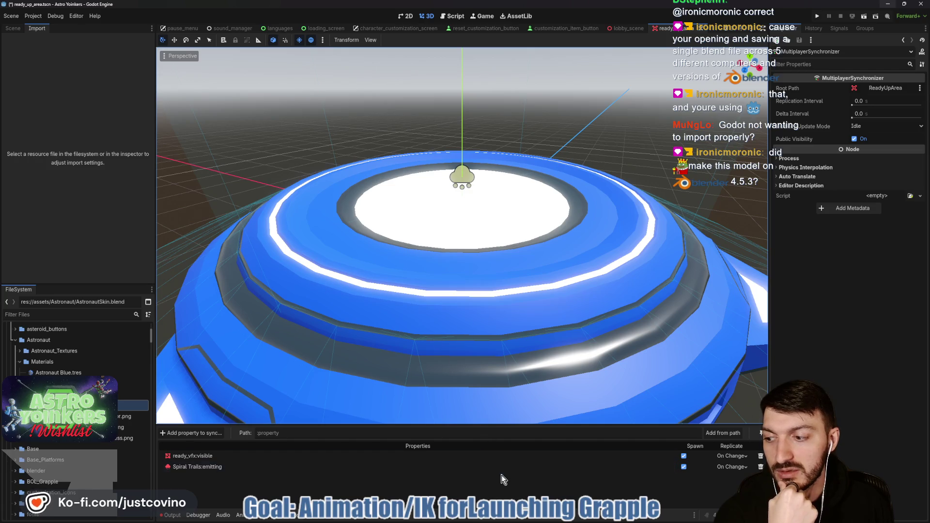
{"action": "left_click", "coordinate": [556, 519]}
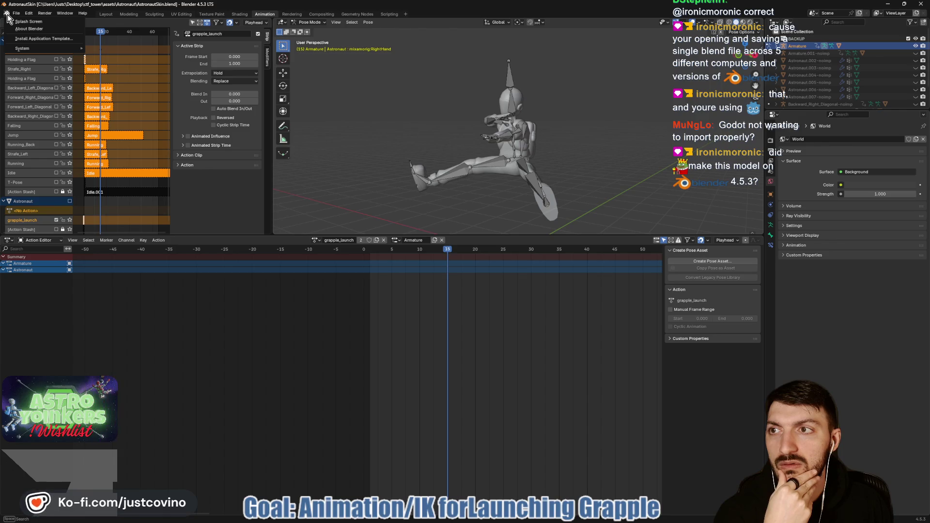
Open Save As for AstronautSkin.blend, then cancel without saving under a new name
{"action": "left_click", "coordinate": [17, 15]}
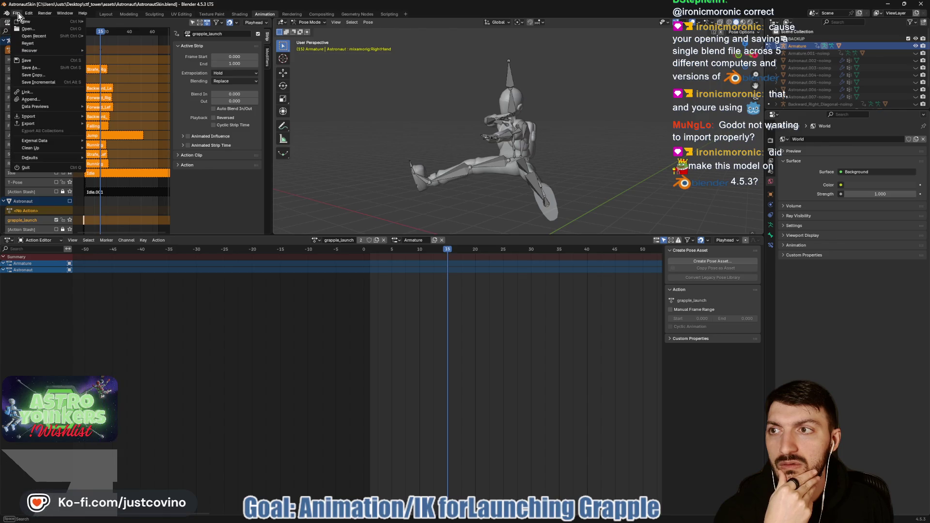
{"action": "left_click", "coordinate": [36, 68]}
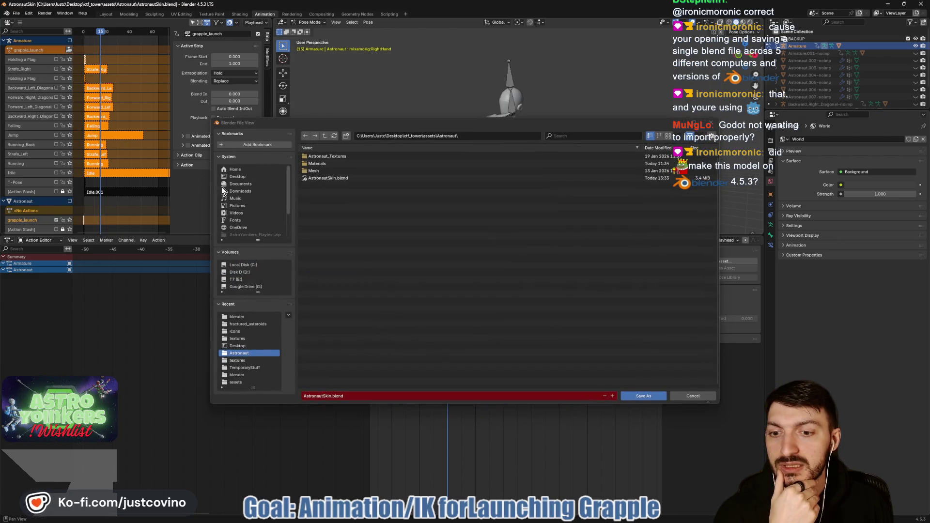
{"action": "left_click", "coordinate": [327, 179]}
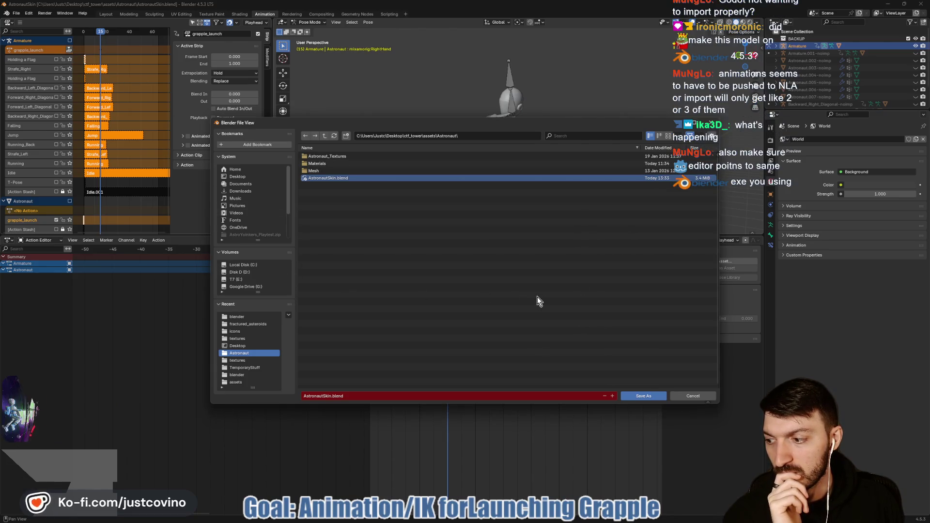
{"action": "left_click", "coordinate": [691, 396]}
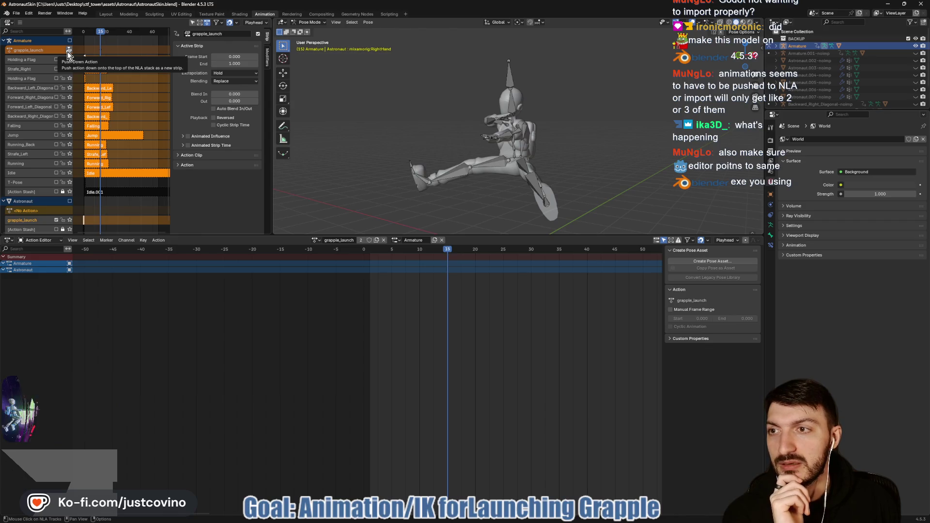
Push grapple_launch down onto the NLA stack, save with Ctrl+S, and return to Godot
{"action": "left_click", "coordinate": [68, 52]}
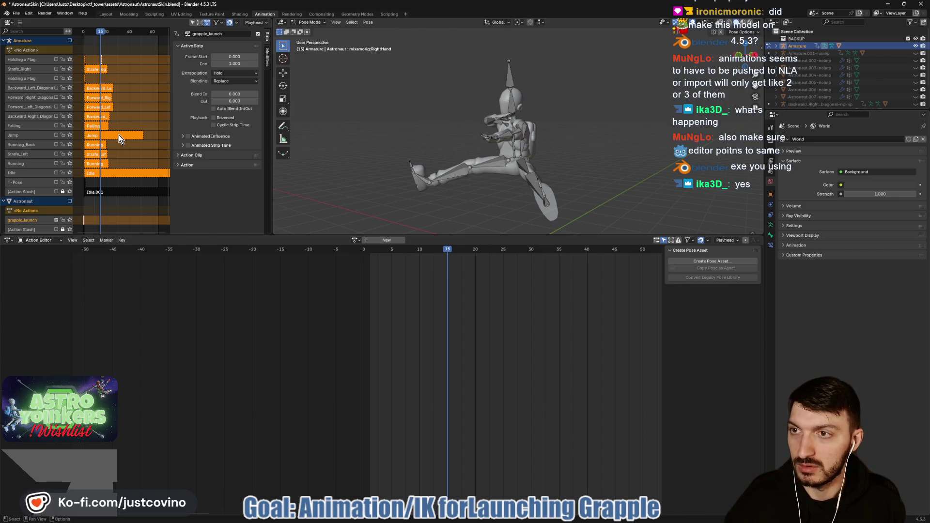
{"action": "key", "text": "ctrl+s"}
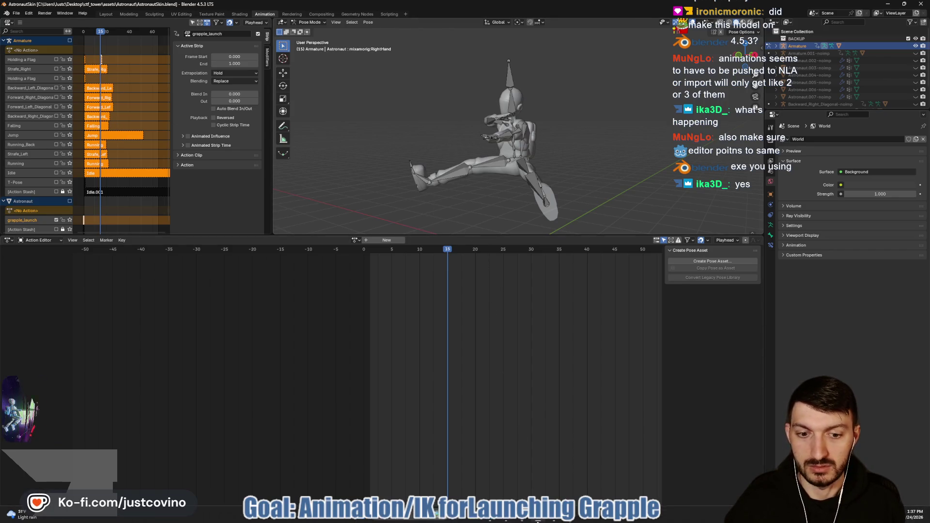
{"action": "left_click", "coordinate": [554, 516]}
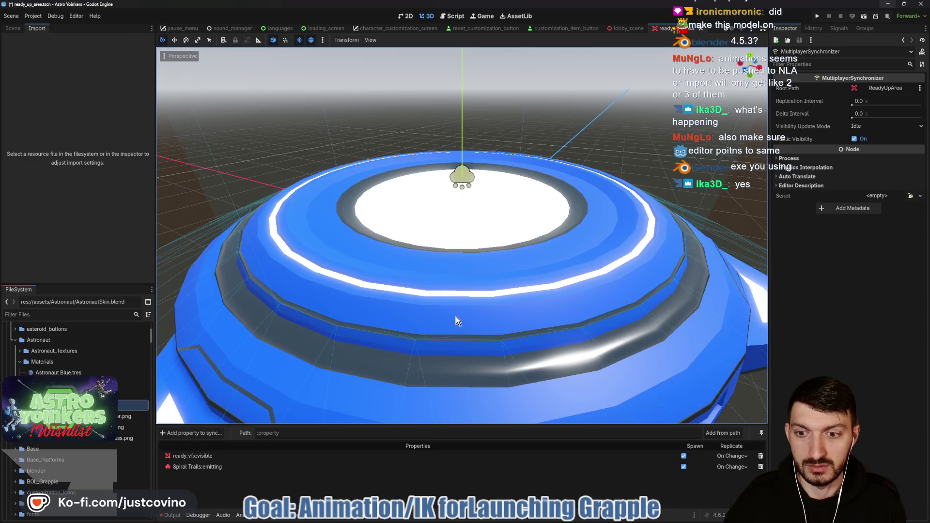
In Project Settings filtered for 'blender', confirm FileSystem > Import Blender is enabled
{"action": "left_click", "coordinate": [11, 15]}
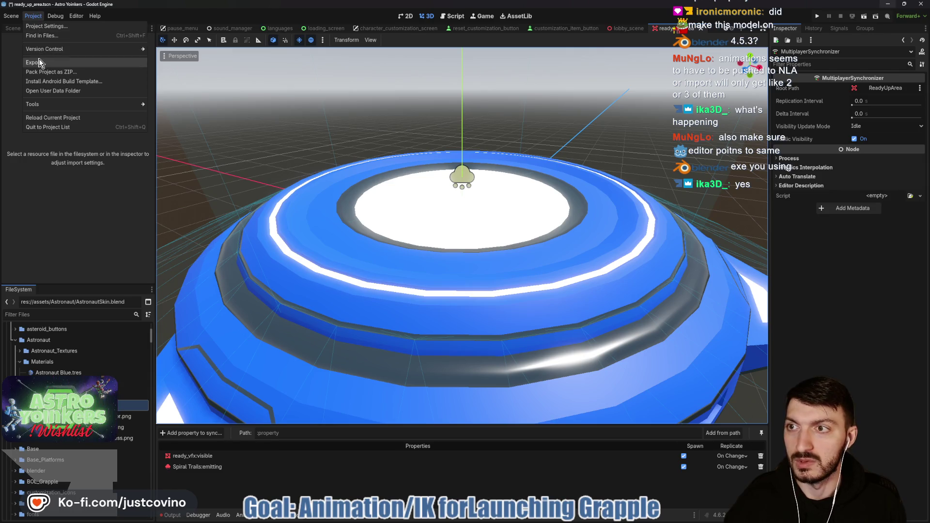
{"action": "left_click", "coordinate": [46, 26]}
{"action": "type", "text": "blender"}
{"action": "left_click", "coordinate": [219, 156]}
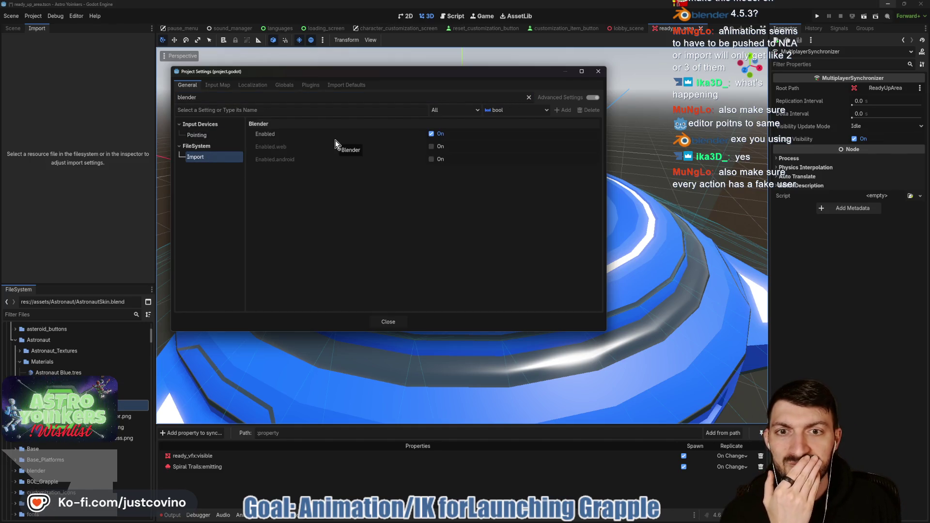
{"action": "left_click", "coordinate": [199, 137]}
{"action": "left_click", "coordinate": [212, 155]}
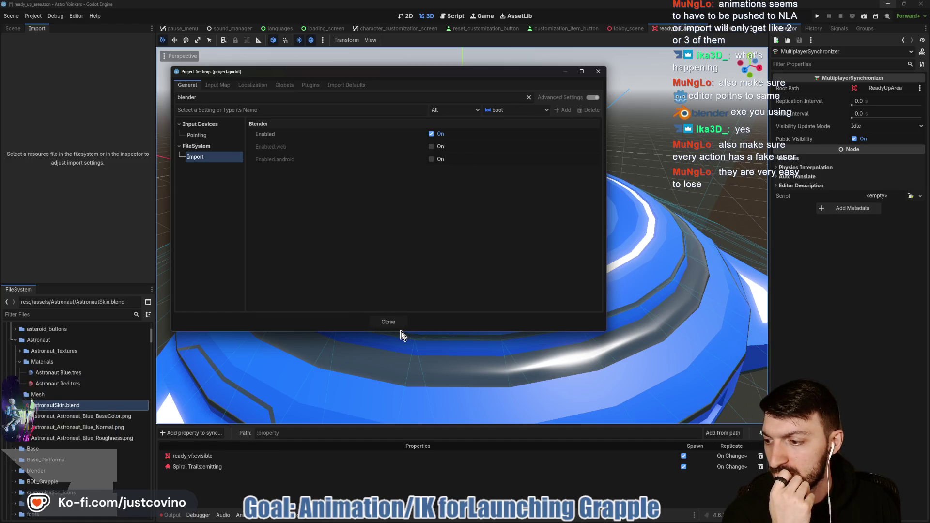
{"action": "left_click", "coordinate": [384, 322]}
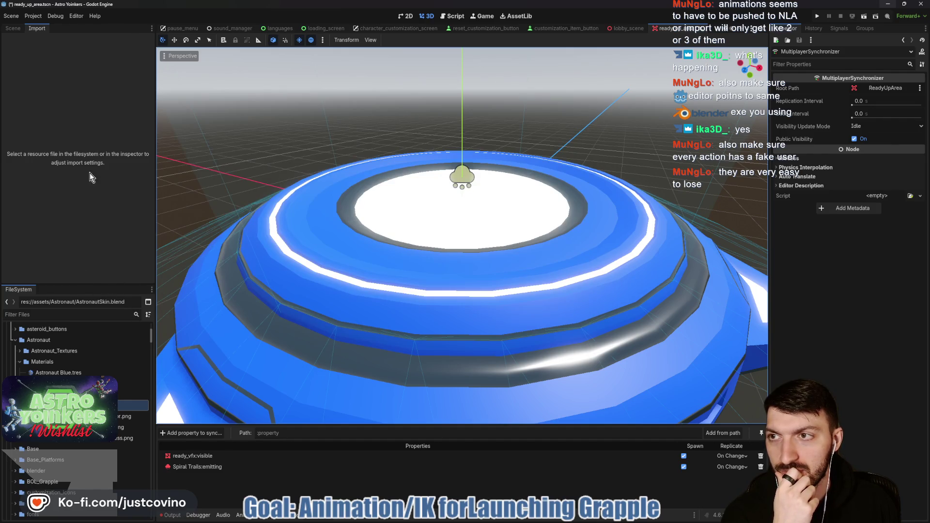
Show the ReadyUpArea scene tree, then switch to Blender
{"action": "left_click", "coordinate": [13, 28]}
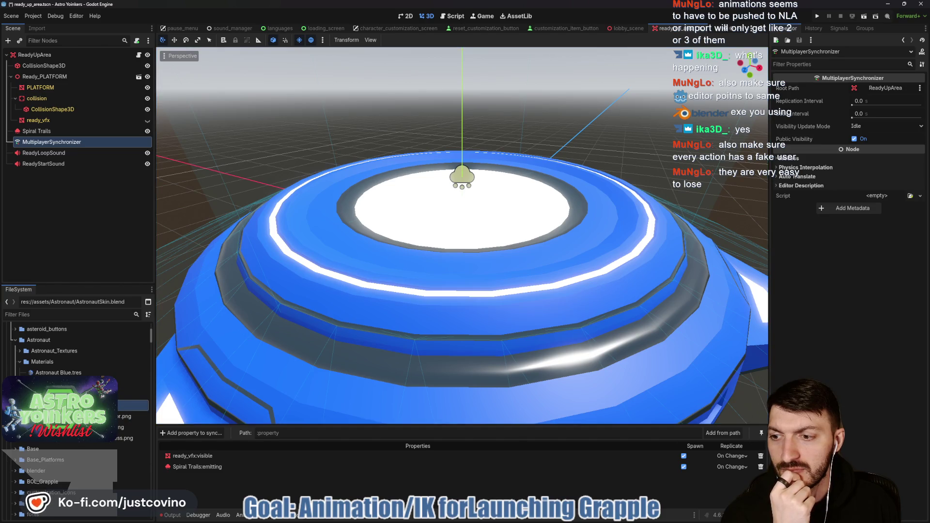
{"action": "scroll", "coordinate": [596, 28], "scroll_direction": "up", "scroll_amount": 4}
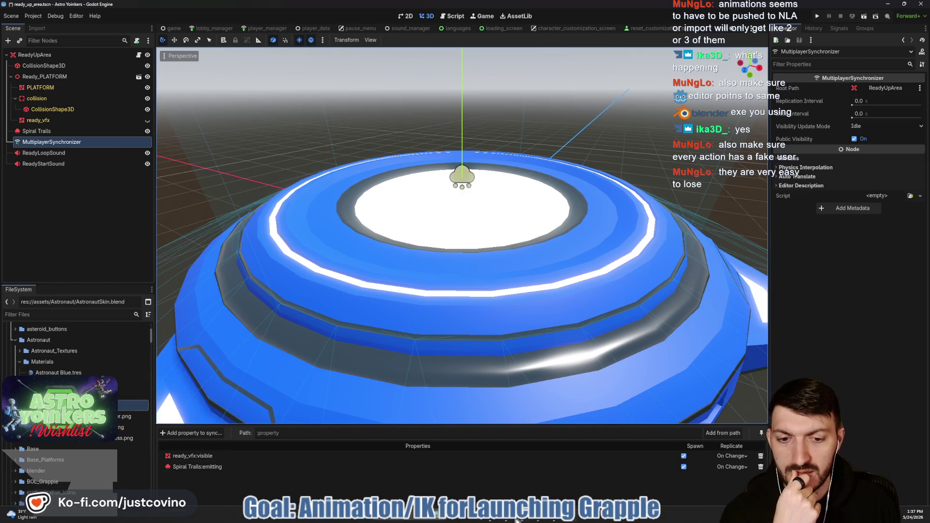
{"action": "key", "text": "alt+Tab"}
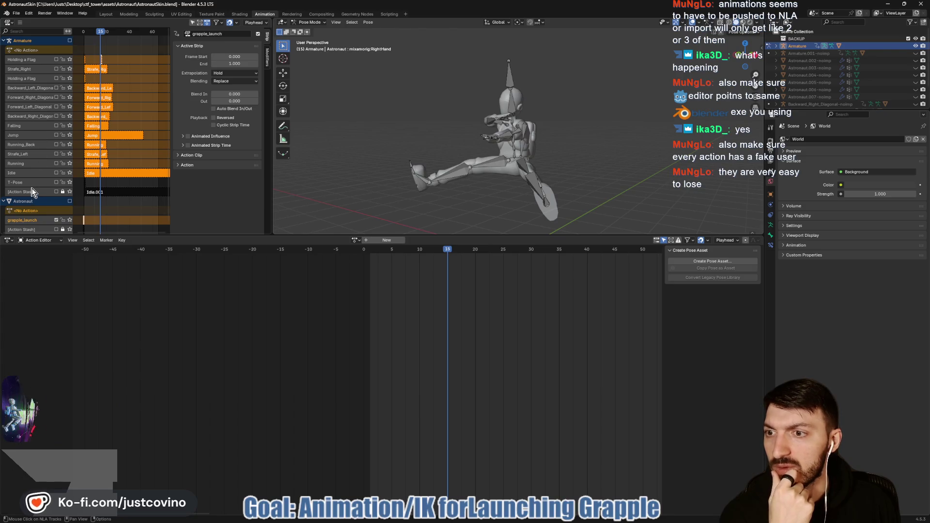
Scrub to frame -3 and toggle the Holding a Flag track on and off
{"action": "mouse_move", "coordinate": [98, 33]}
{"action": "left_mouse_down"}
{"action": "mouse_move", "coordinate": [80, 32]}
{"action": "mouse_move", "coordinate": [103, 33]}
{"action": "left_mouse_up"}
{"action": "left_click", "coordinate": [56, 60]}
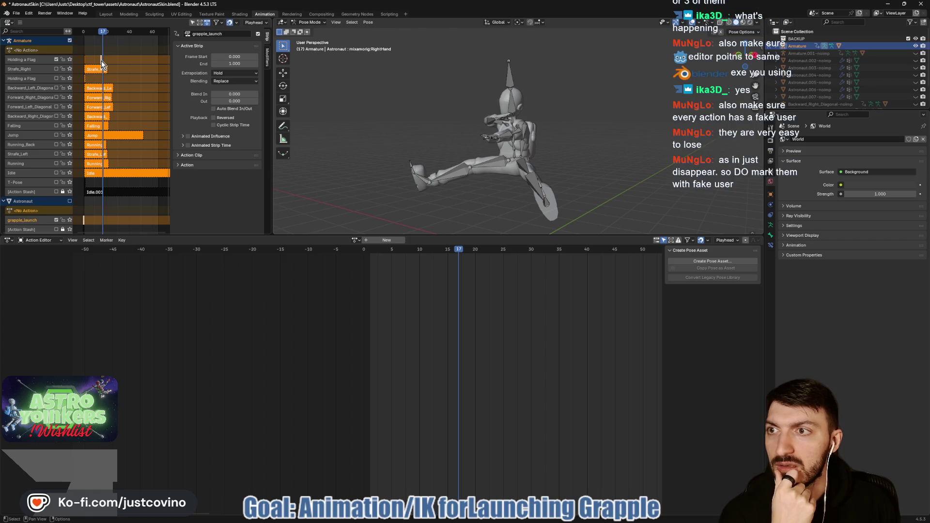
{"action": "left_click", "coordinate": [56, 60]}
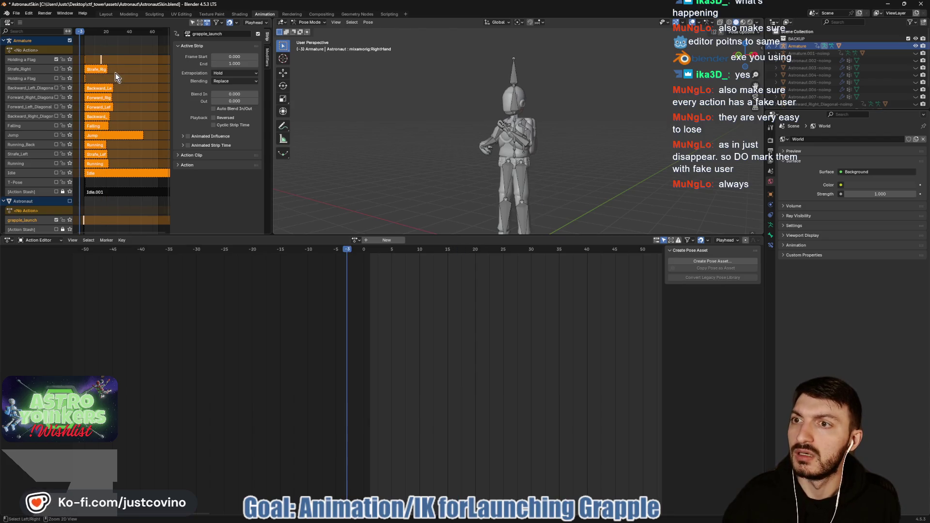
Enter tweak mode on the grapple_launch strip and show the Armature's Animation Data
{"action": "key", "text": "Left"}
{"action": "key", "text": "Left"}
{"action": "key", "text": "Tab"}
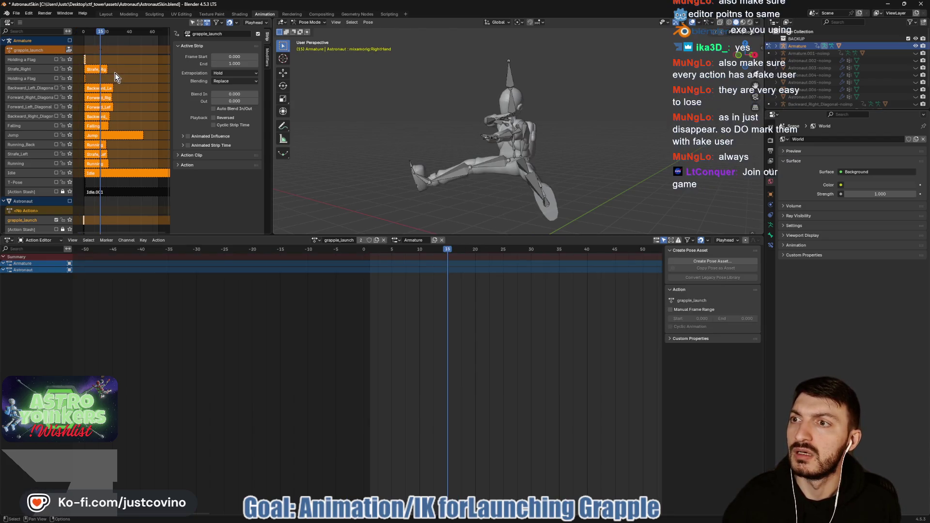
{"action": "left_click", "coordinate": [42, 50]}
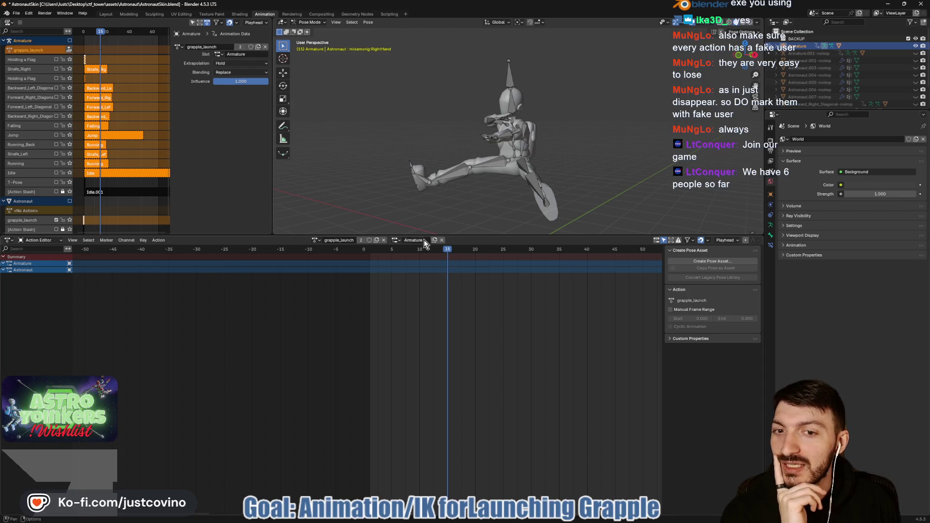
Enlarge the 3D view and NLA, scrub to frame 9, and save AstronautSkin.blend
{"action": "mouse_move", "coordinate": [459, 236]}
{"action": "left_mouse_down"}
{"action": "mouse_move", "coordinate": [458, 487]}
{"action": "mouse_move", "coordinate": [458, 394]}
{"action": "left_mouse_up"}
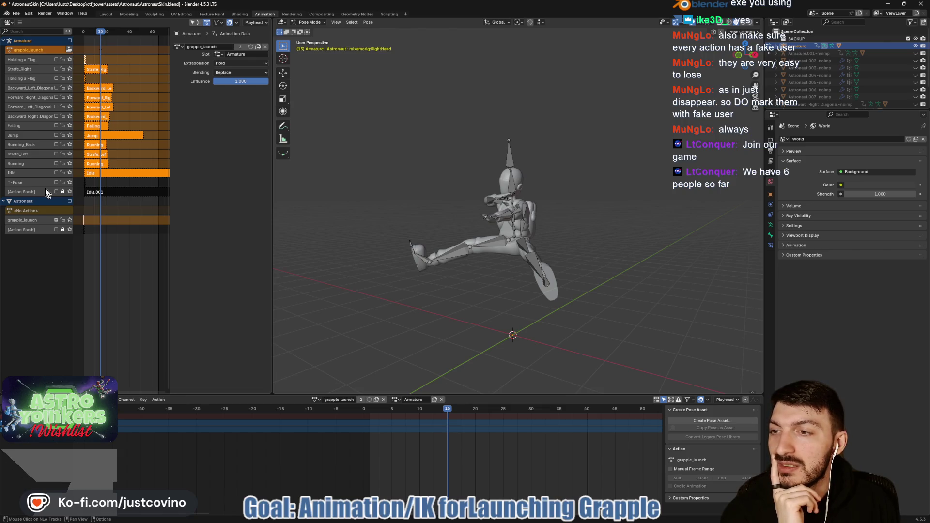
{"action": "mouse_move", "coordinate": [94, 32]}
{"action": "left_mouse_down"}
{"action": "mouse_move", "coordinate": [82, 35]}
{"action": "mouse_move", "coordinate": [100, 39]}
{"action": "left_mouse_up"}
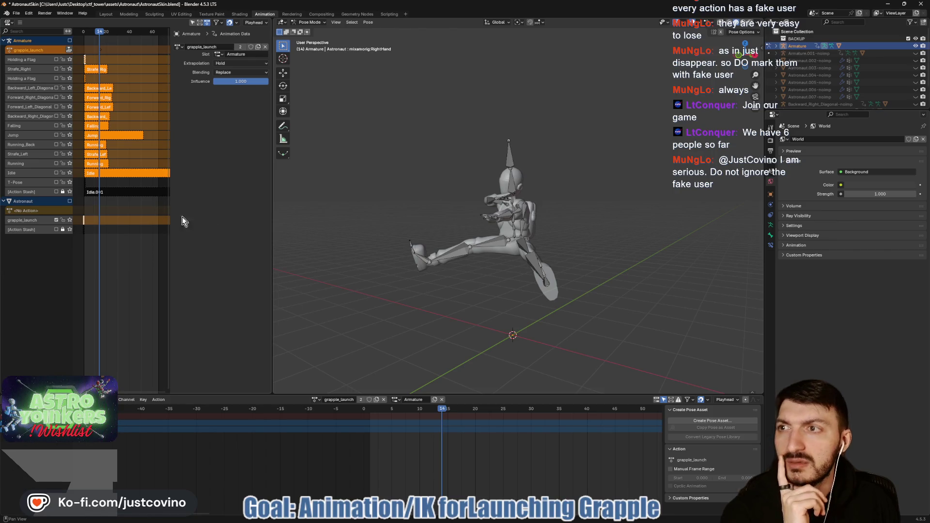
{"action": "key", "text": "ctrl+s"}
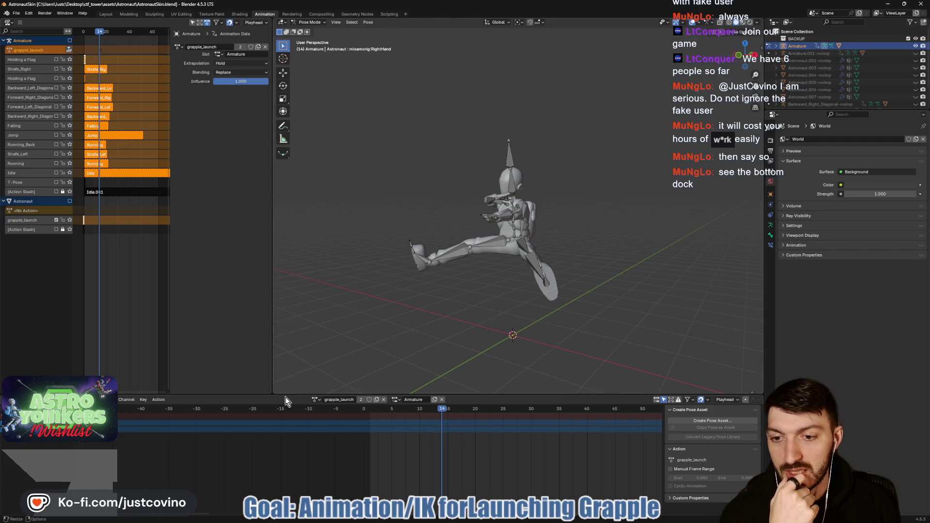
{"action": "left_click_drag", "start_coordinate": [282, 396], "coordinate": [280, 339]}
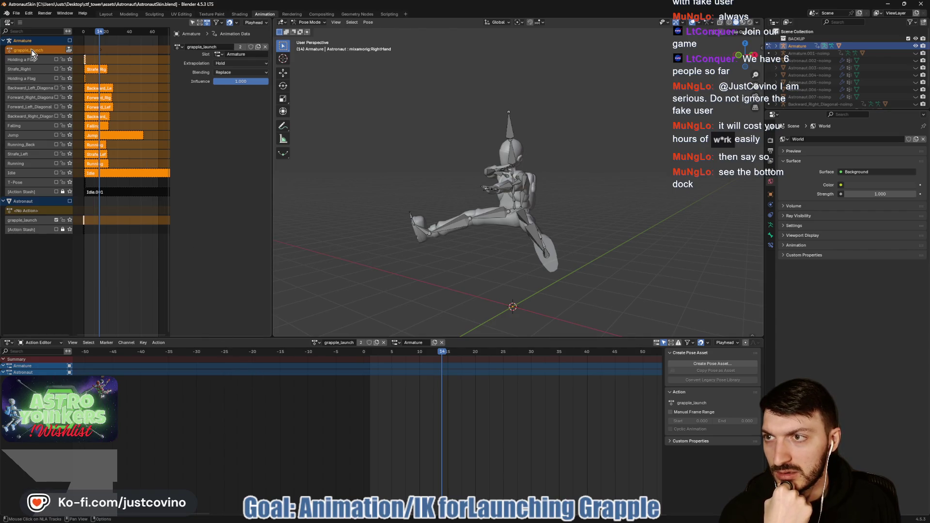
Select the Astronaut's grapple_launch NLA track, save, scrub to frame 11, and return to Godot
{"action": "left_click", "coordinate": [44, 218]}
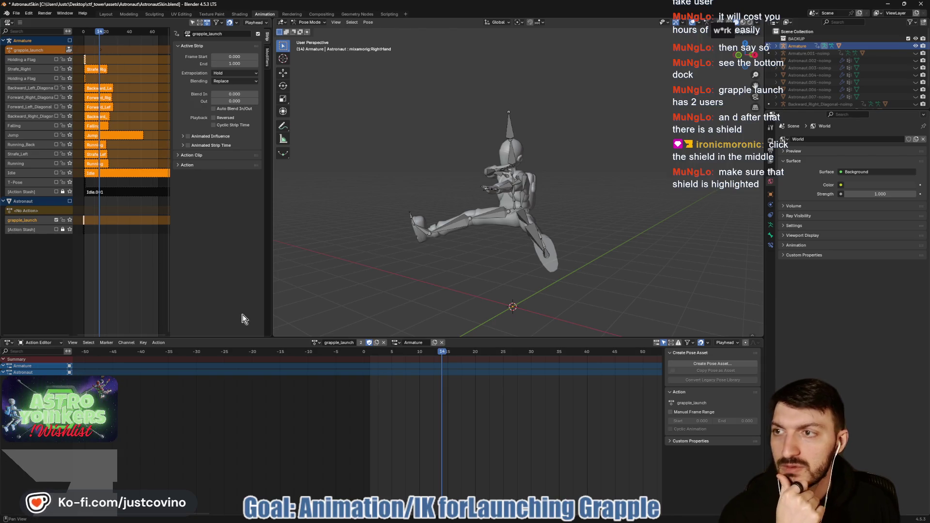
{"action": "key", "text": "ctrl+s"}
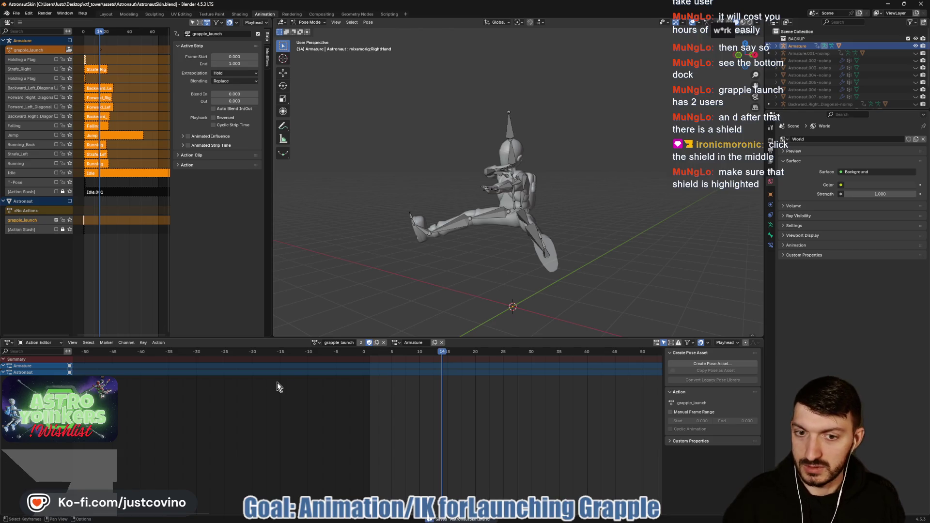
{"action": "mouse_move", "coordinate": [441, 350]}
{"action": "left_mouse_down"}
{"action": "mouse_move", "coordinate": [363, 353]}
{"action": "mouse_move", "coordinate": [420, 361]}
{"action": "left_mouse_up"}
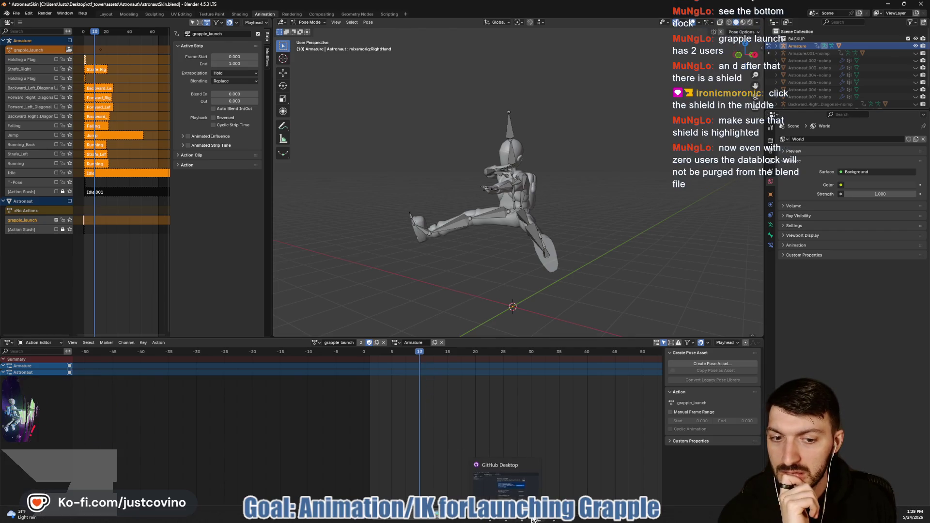
{"action": "left_click", "coordinate": [538, 519]}
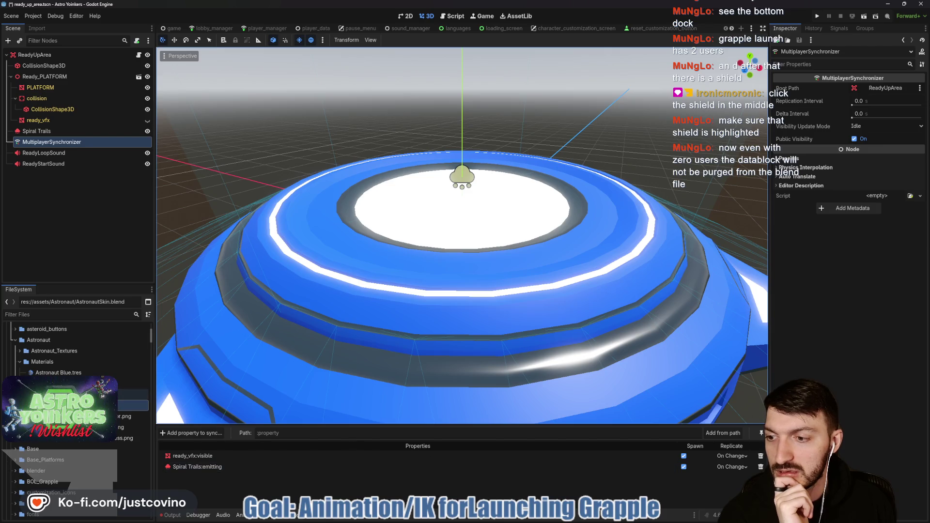
Reimport AstronautSkin.blend from the FileSystem dock, then go back to Blender
{"action": "right_click", "coordinate": [52, 405]}
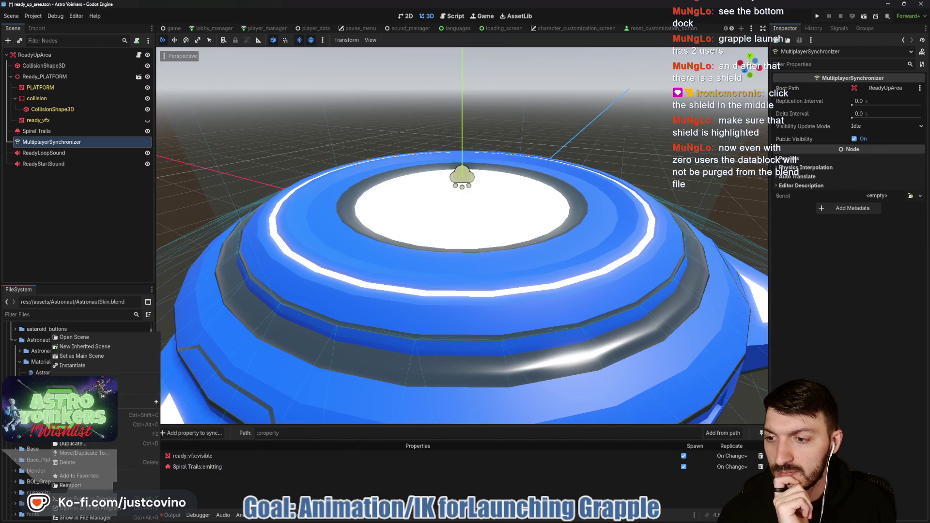
{"action": "left_click", "coordinate": [80, 485]}
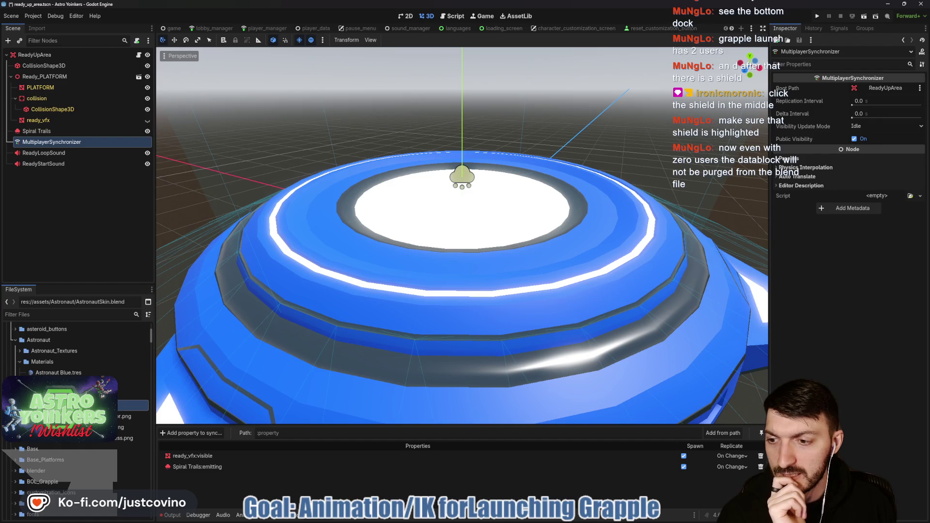
{"action": "left_click", "coordinate": [542, 520]}
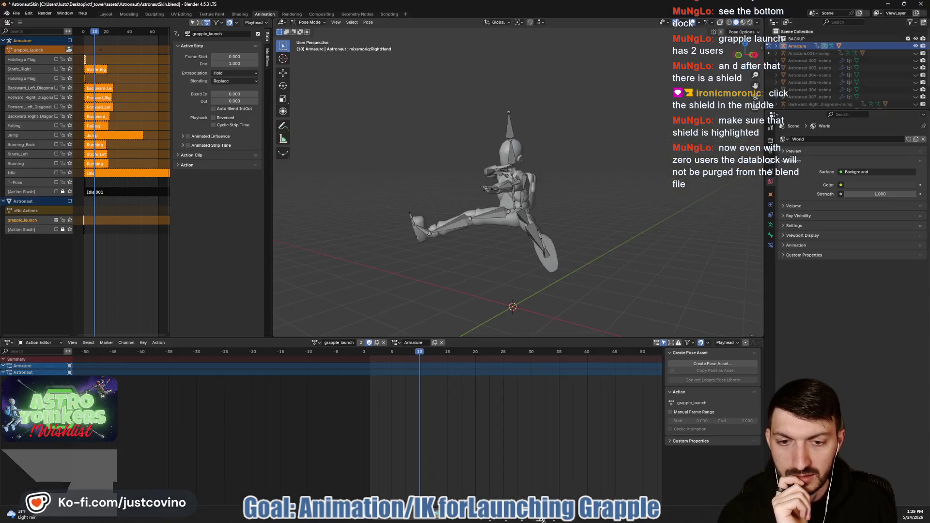
Select the Armature's grapple_launch action, scrub to frame 16, deselect all strips, and push it down
{"action": "left_click", "coordinate": [38, 50]}
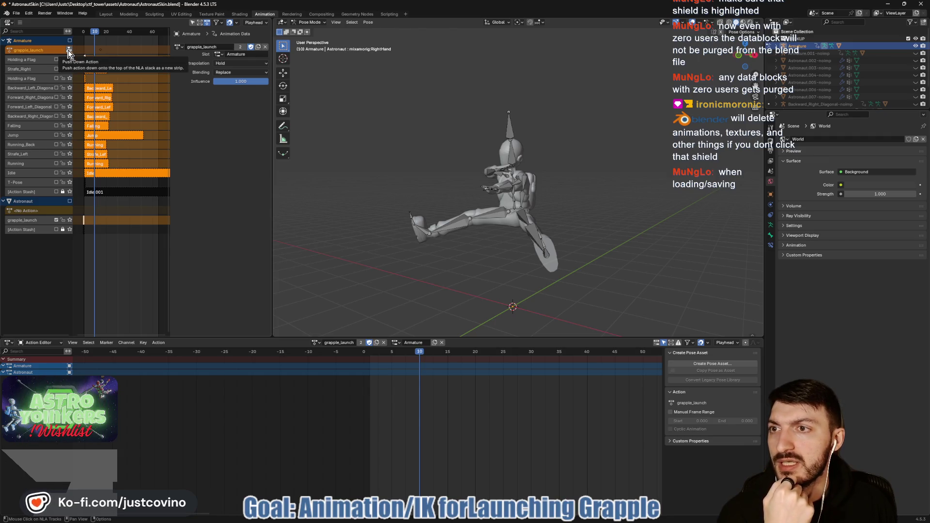
{"action": "left_click", "coordinate": [97, 31]}
{"action": "left_click_drag", "start_coordinate": [98, 30], "coordinate": [101, 32]}
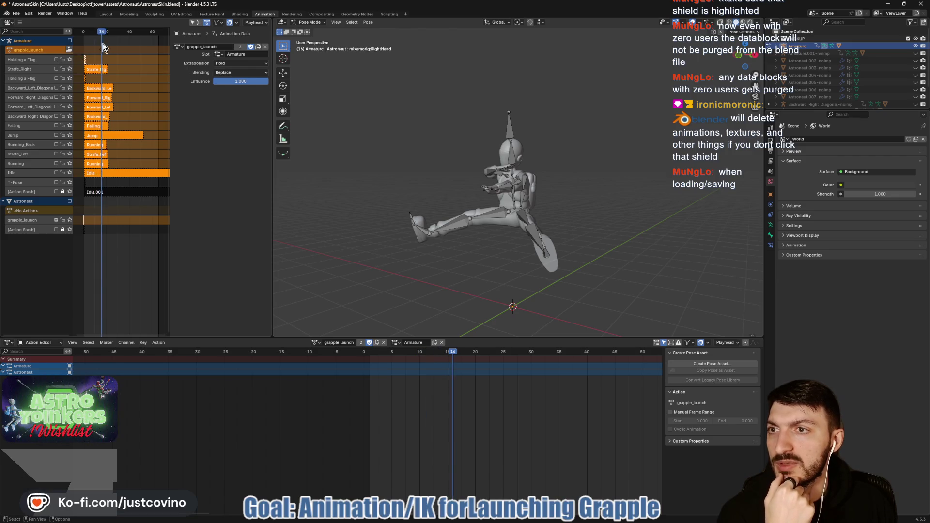
{"action": "left_click", "coordinate": [89, 48]}
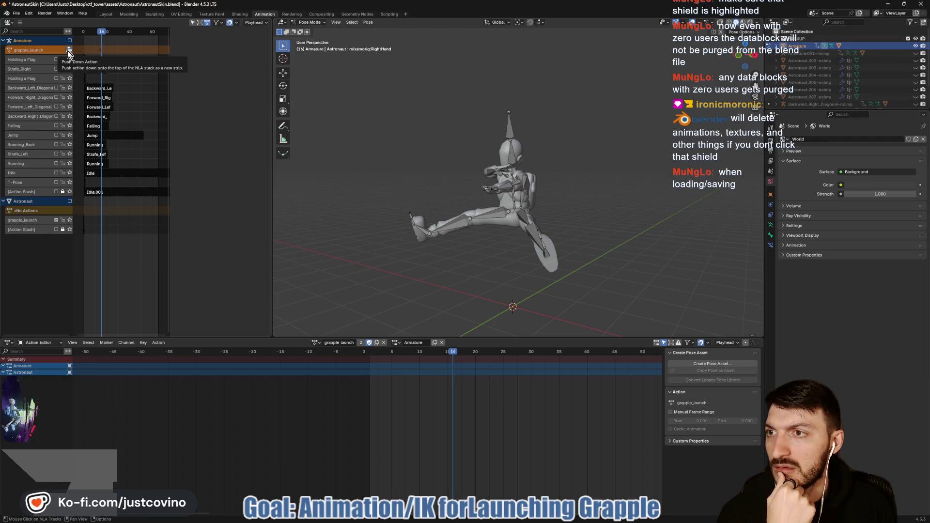
{"action": "left_click", "coordinate": [68, 50]}
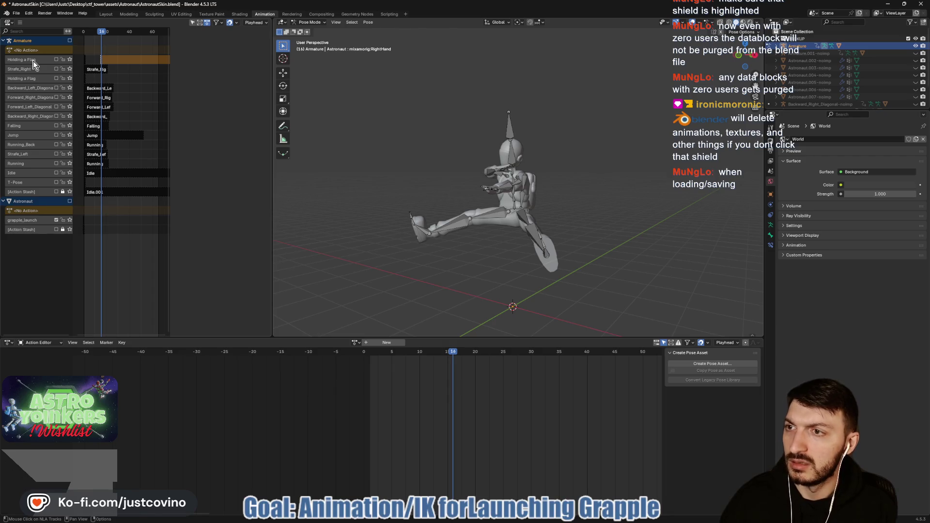
Undo the push-down, reselect the Armature's grapple_launch action, save, and return to Godot
{"action": "key", "text": "ctrl+z"}
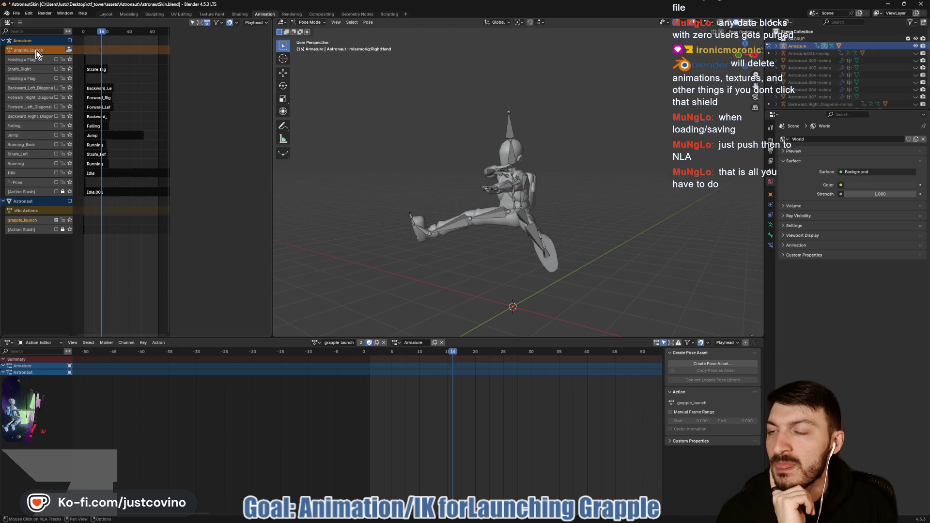
{"action": "left_click", "coordinate": [56, 50]}
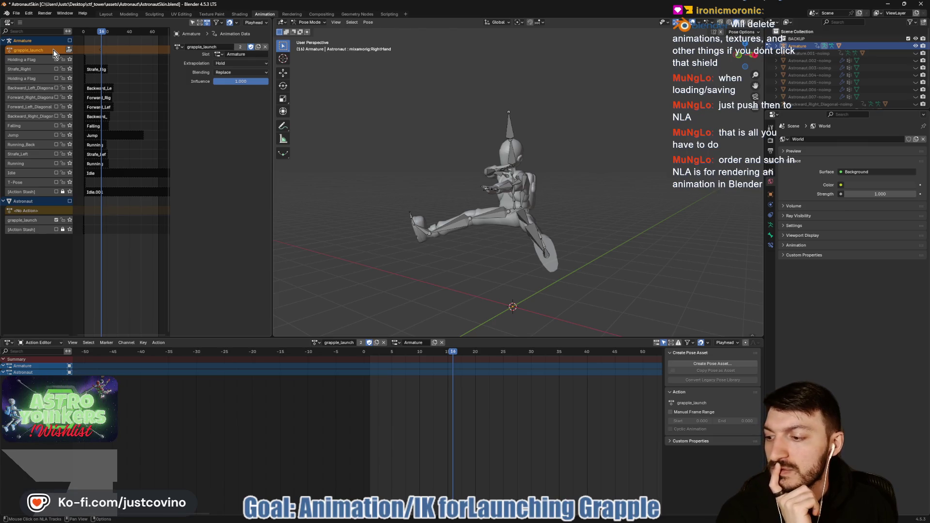
{"action": "key", "text": "ctrl+s"}
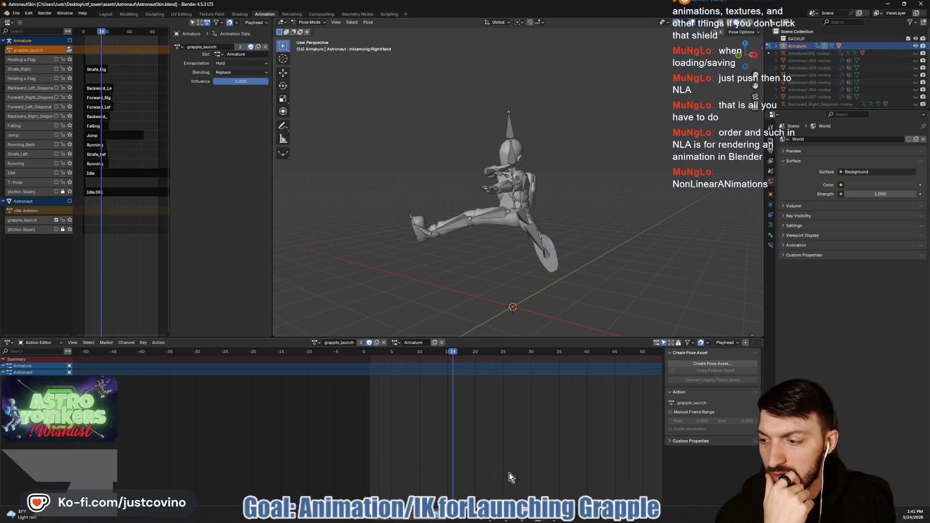
{"action": "mouse_move", "coordinate": [536, 521]}
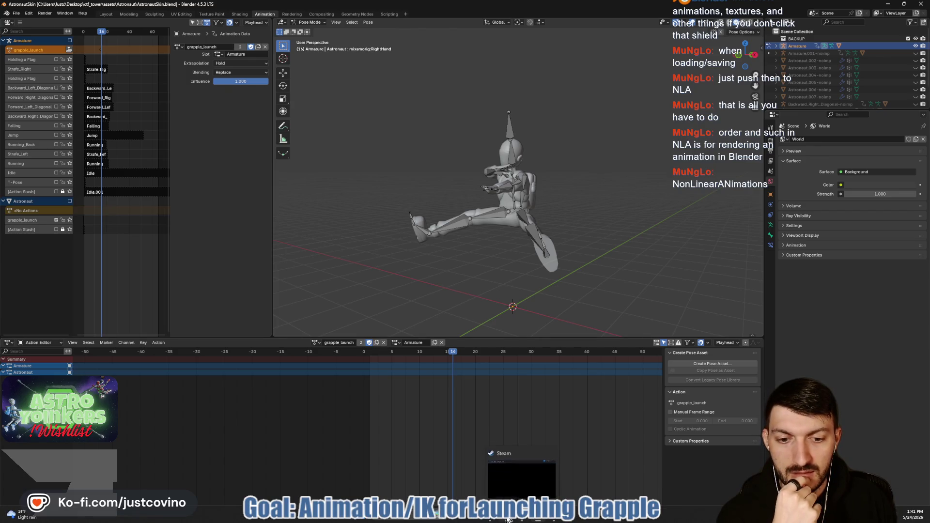
{"action": "left_click", "coordinate": [574, 520]}
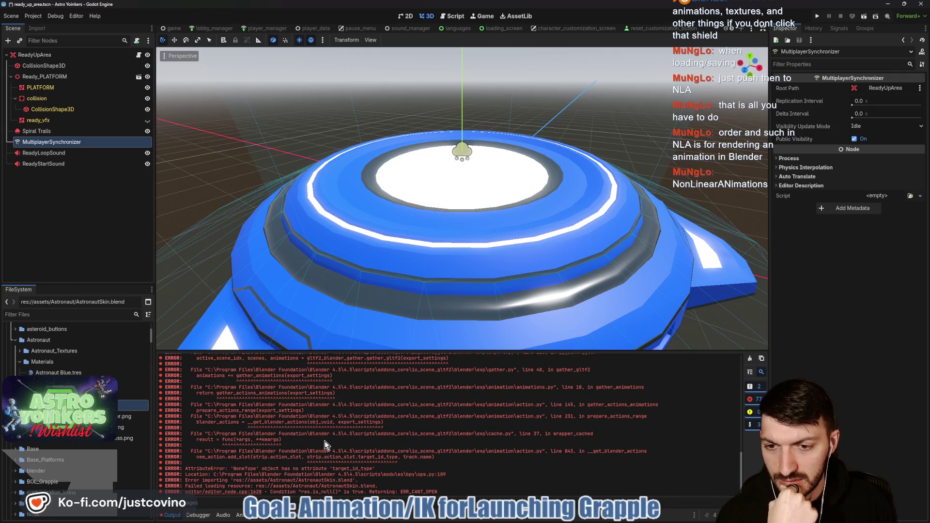
Drag the FileSystem dock taller and scroll to AstronautSkin.blend in the Astronaut folder
{"action": "scroll", "coordinate": [322, 444], "scroll_direction": "up", "scroll_amount": 2}
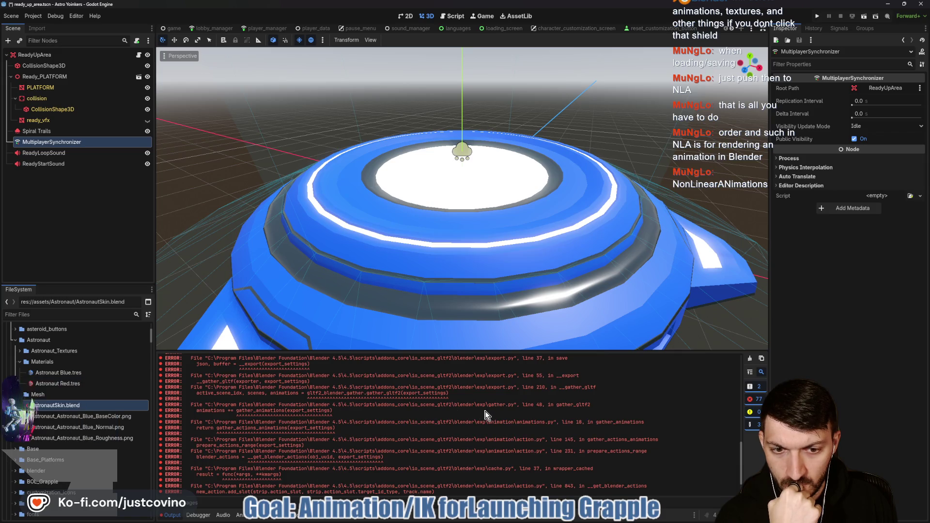
{"action": "scroll", "coordinate": [437, 414], "scroll_direction": "up", "scroll_amount": 6}
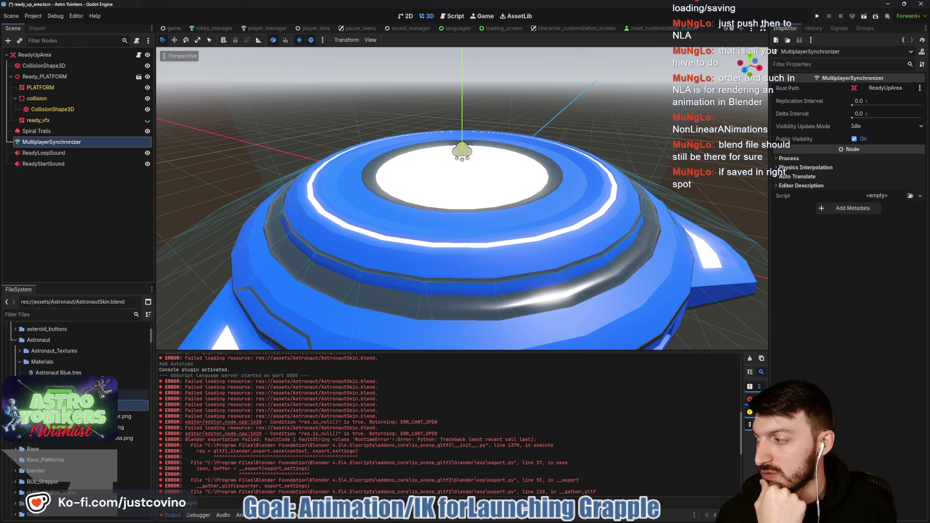
{"action": "left_click_drag", "start_coordinate": [93, 285], "coordinate": [93, 136]}
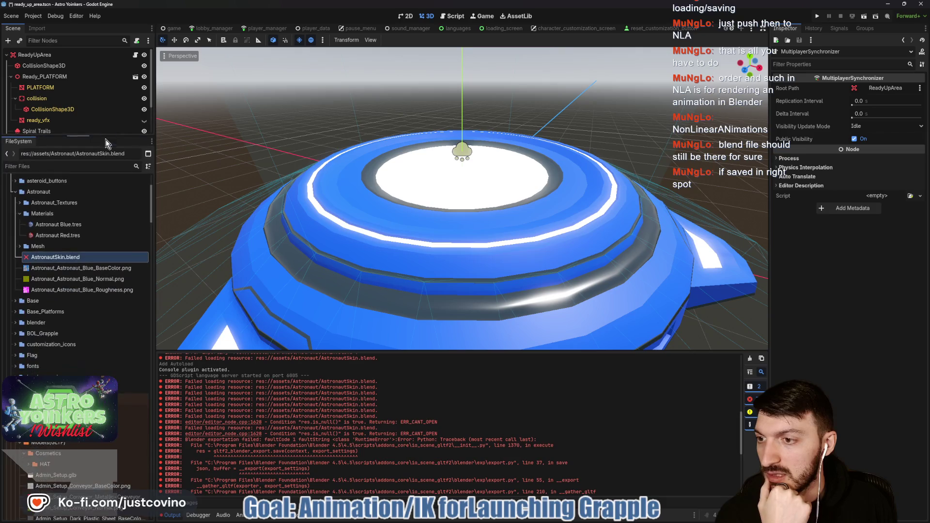
{"action": "scroll", "coordinate": [69, 256], "scroll_direction": "down", "scroll_amount": 2}
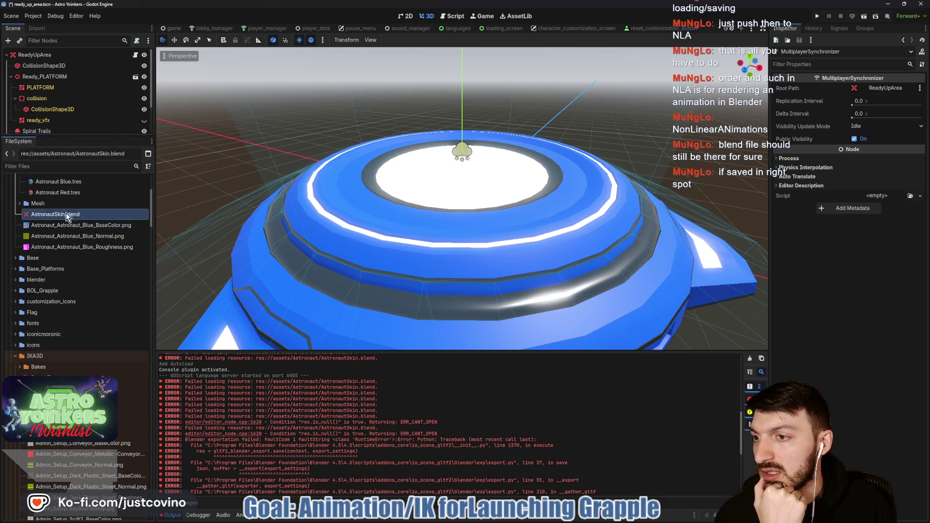
{"action": "mouse_move", "coordinate": [27, 219]}
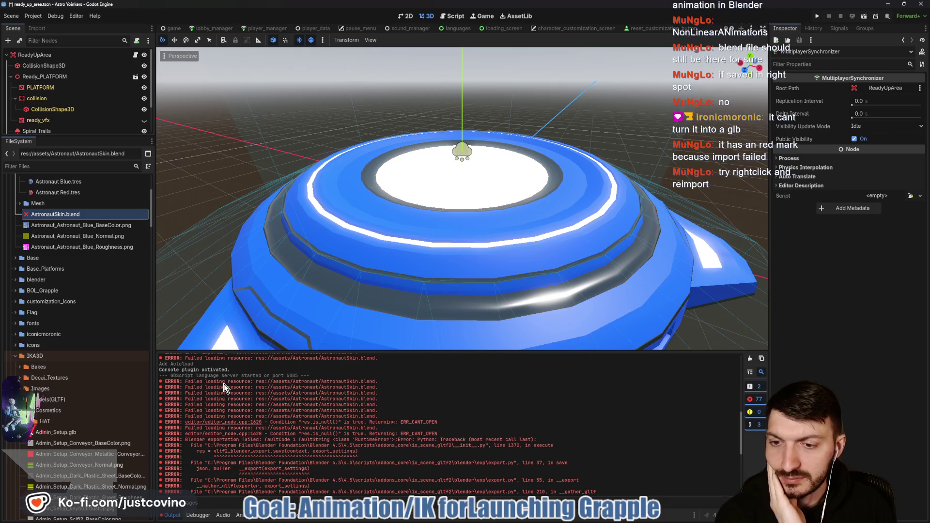
Reimport AstronautSkin.blend, then clear the old messages from the Output panel
{"action": "right_click", "coordinate": [50, 216]}
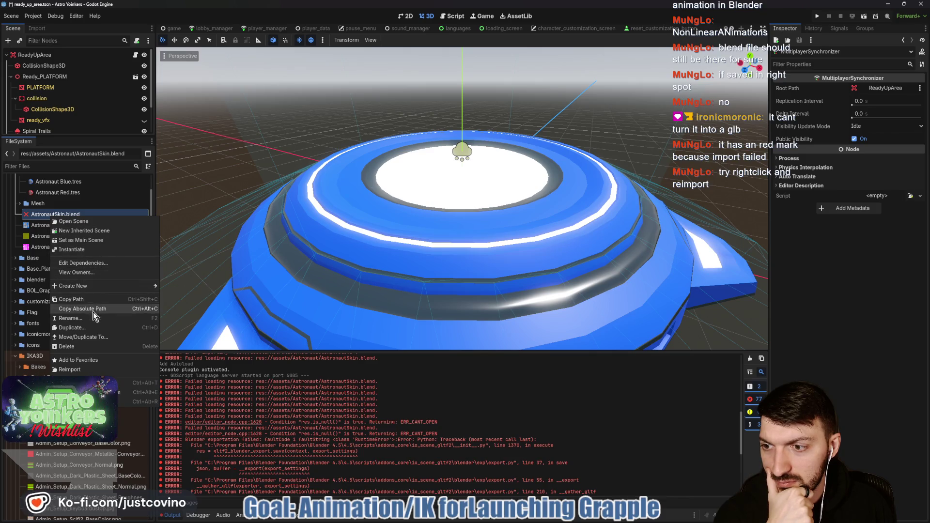
{"action": "left_click", "coordinate": [91, 370]}
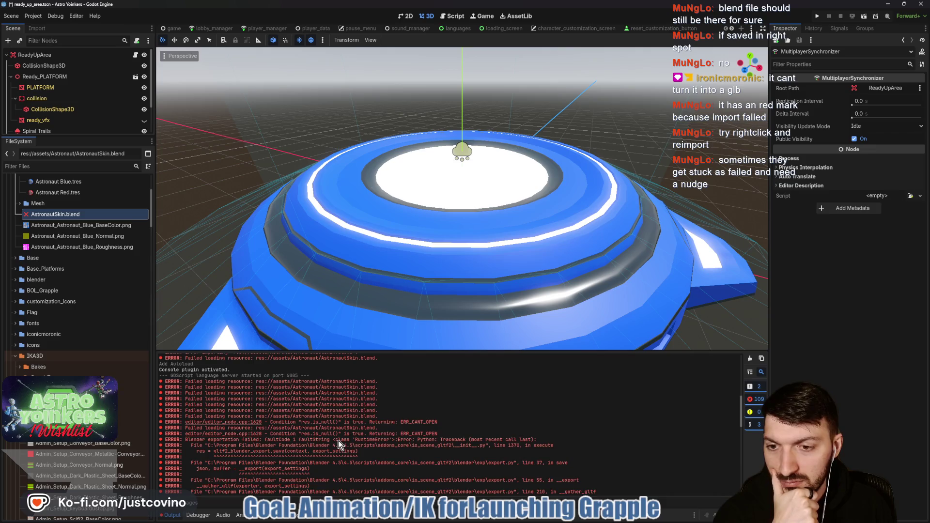
{"action": "scroll", "coordinate": [339, 444], "scroll_direction": "down", "scroll_amount": 5}
{"action": "left_click", "coordinate": [750, 358]}
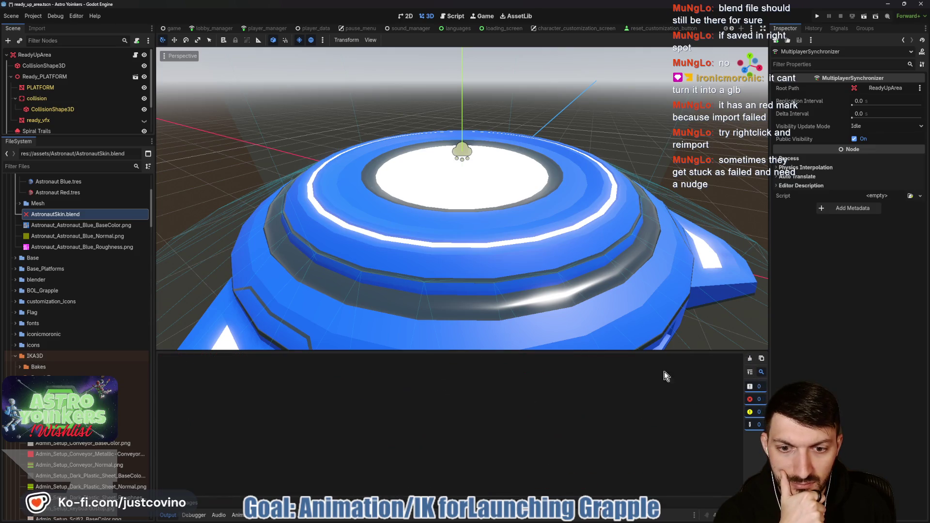
Reimport AstronautSkin.blend again and scroll through the resulting Blender export errors
{"action": "right_click", "coordinate": [36, 216]}
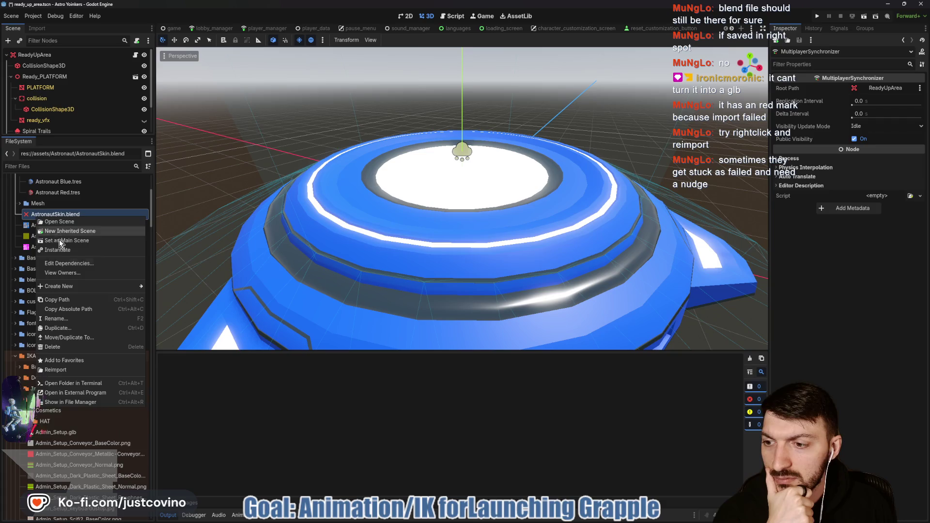
{"action": "left_click", "coordinate": [78, 371]}
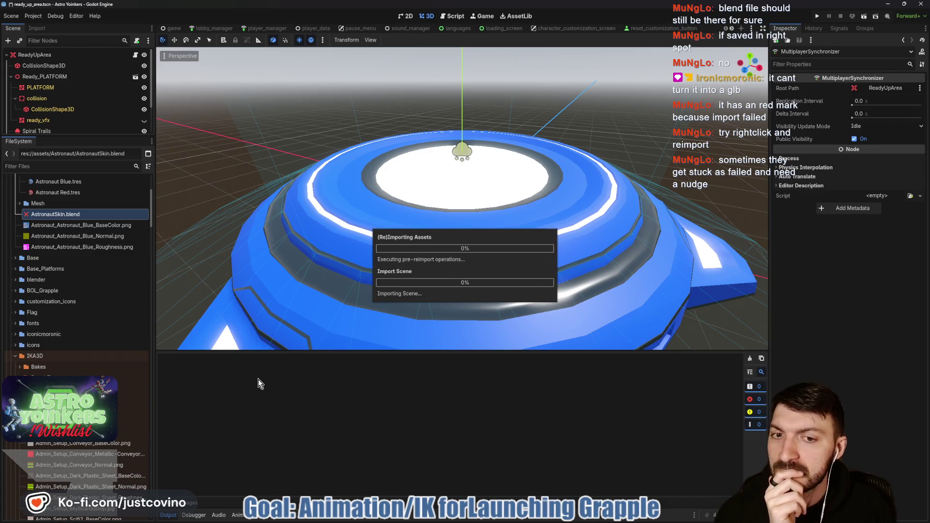
{"action": "scroll", "coordinate": [349, 389], "scroll_direction": "up", "scroll_amount": 3}
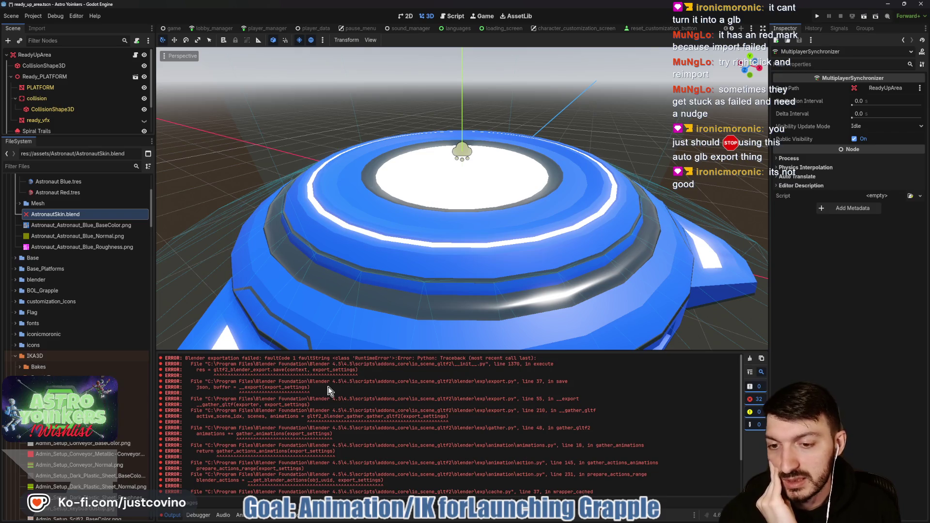
{"action": "scroll", "coordinate": [327, 390], "scroll_direction": "down", "scroll_amount": 3}
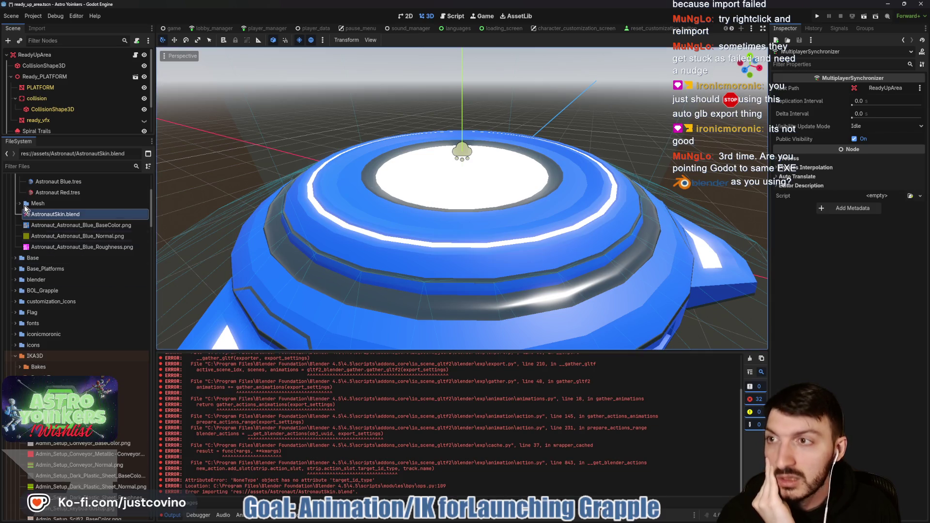
Open Editor Settings, search 'blender', and show the FileSystem > Import Blender settings
{"action": "left_click", "coordinate": [33, 16]}
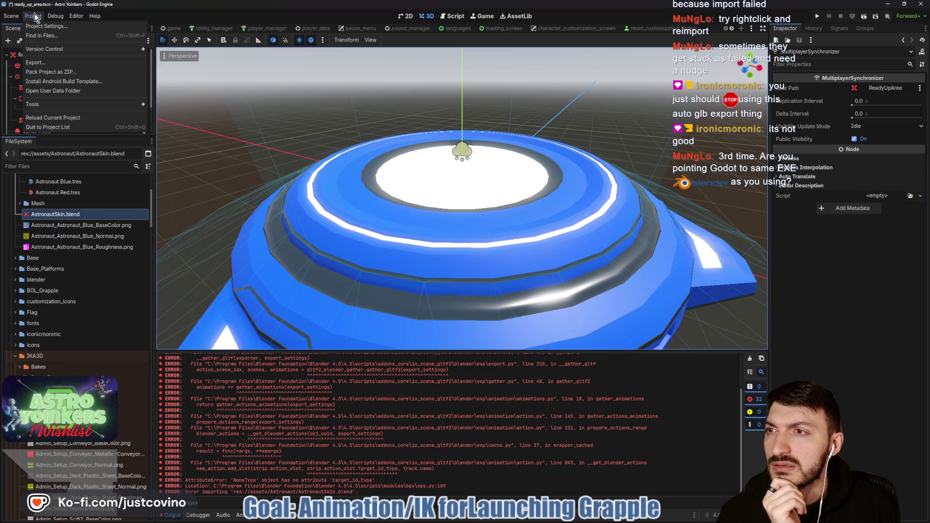
{"action": "left_click", "coordinate": [36, 24]}
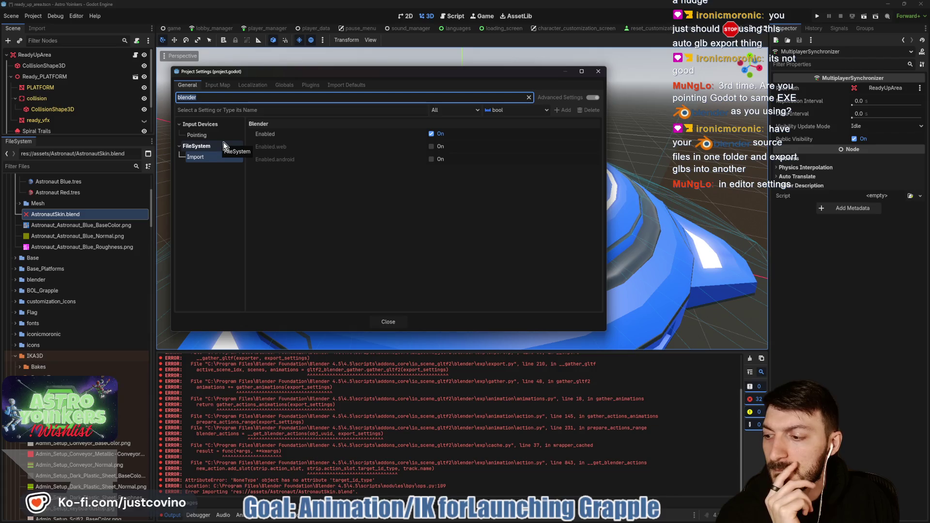
{"action": "left_click", "coordinate": [597, 72]}
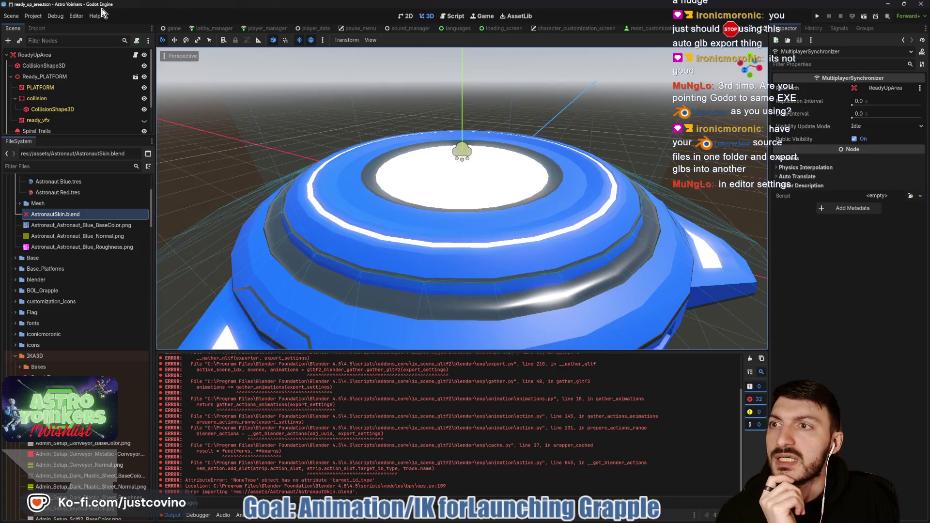
{"action": "left_click", "coordinate": [73, 16]}
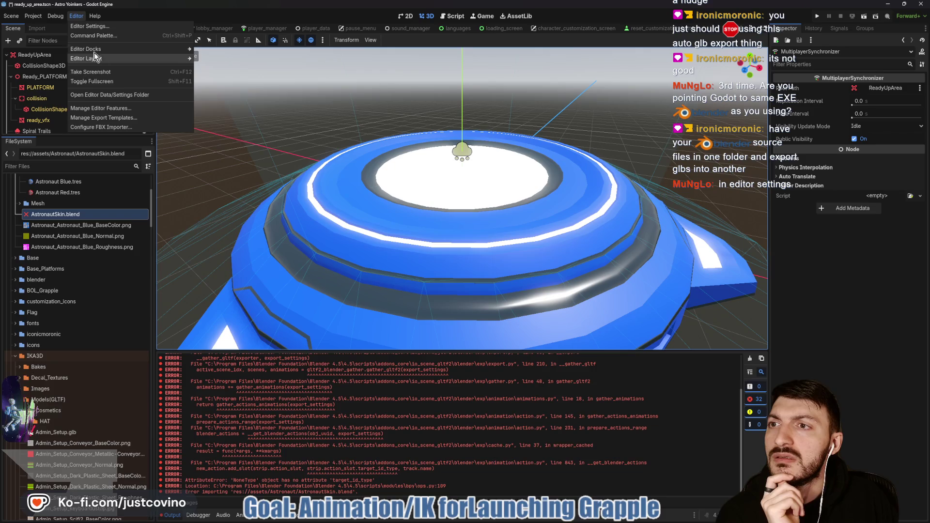
{"action": "left_click", "coordinate": [92, 26]}
{"action": "type", "text": "blender"}
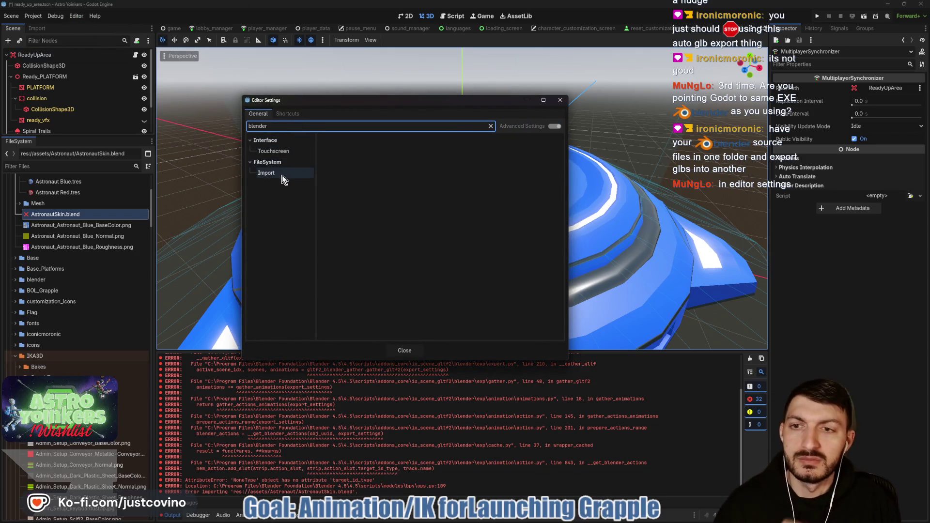
{"action": "left_click", "coordinate": [282, 175]}
Browse for the Blender Path and choose blender.exe in the Blender 4.5 install folder
{"action": "left_click", "coordinate": [557, 150]}
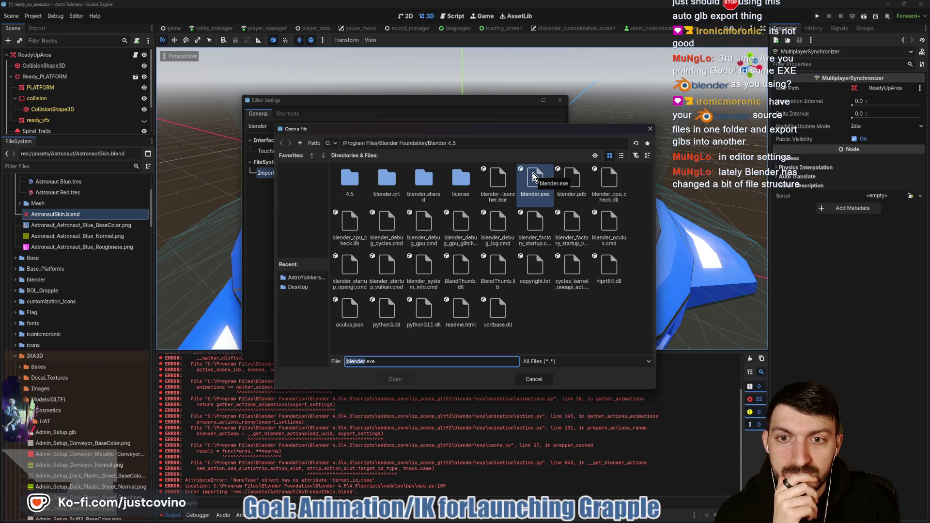
{"action": "double_click", "coordinate": [347, 181]}
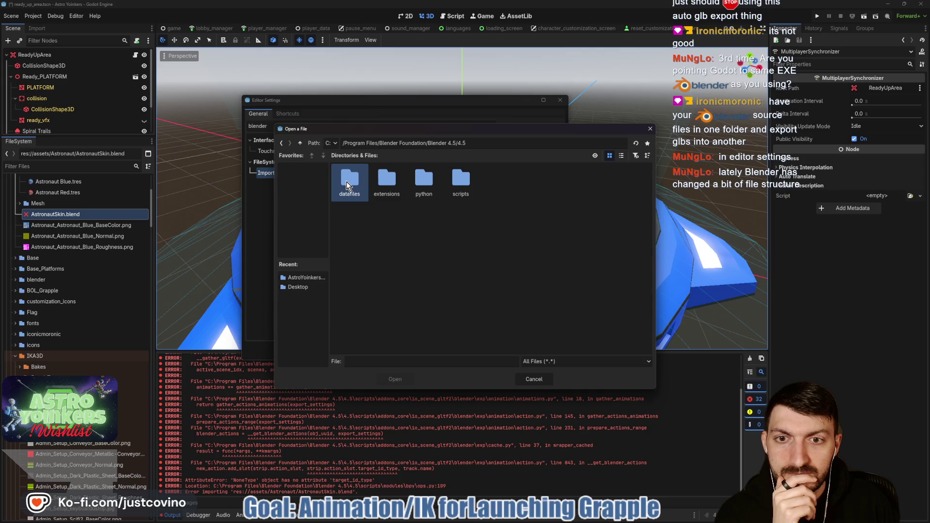
{"action": "left_click", "coordinate": [300, 144]}
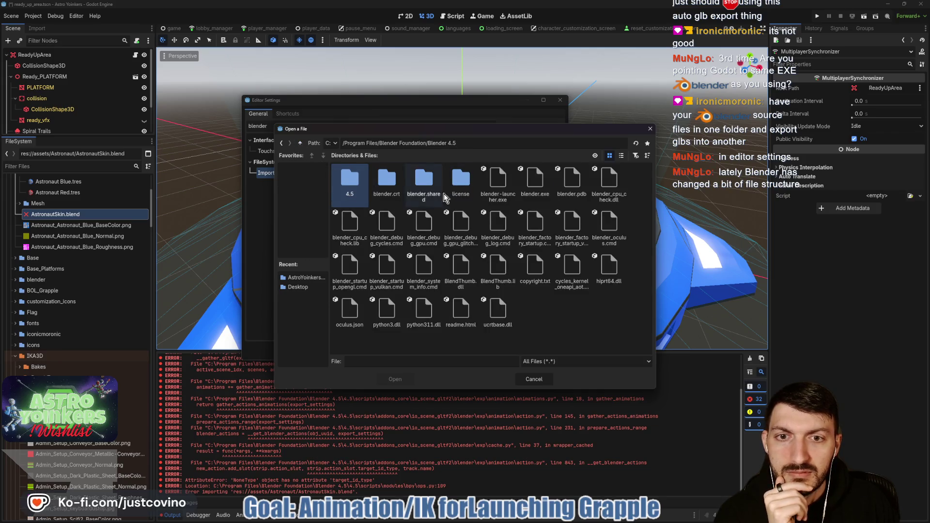
{"action": "left_click", "coordinate": [530, 180]}
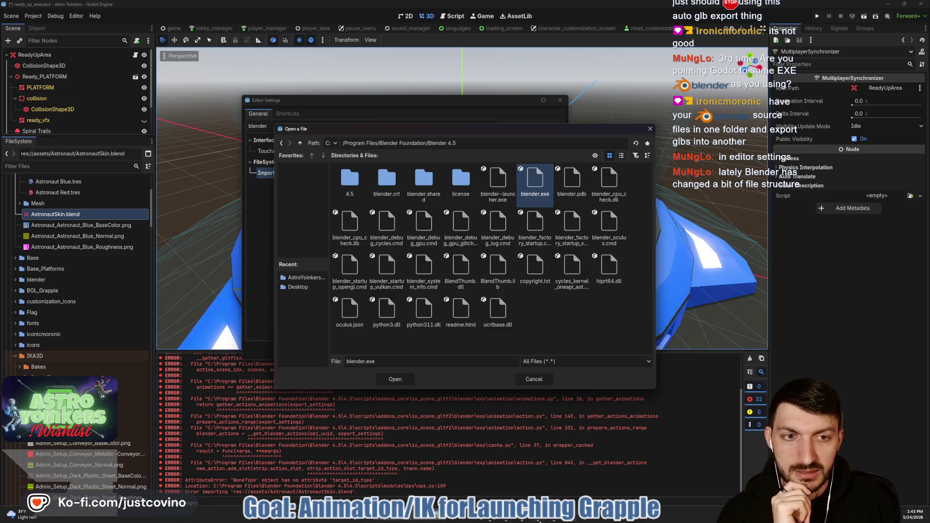
{"action": "mouse_move", "coordinate": [541, 521]}
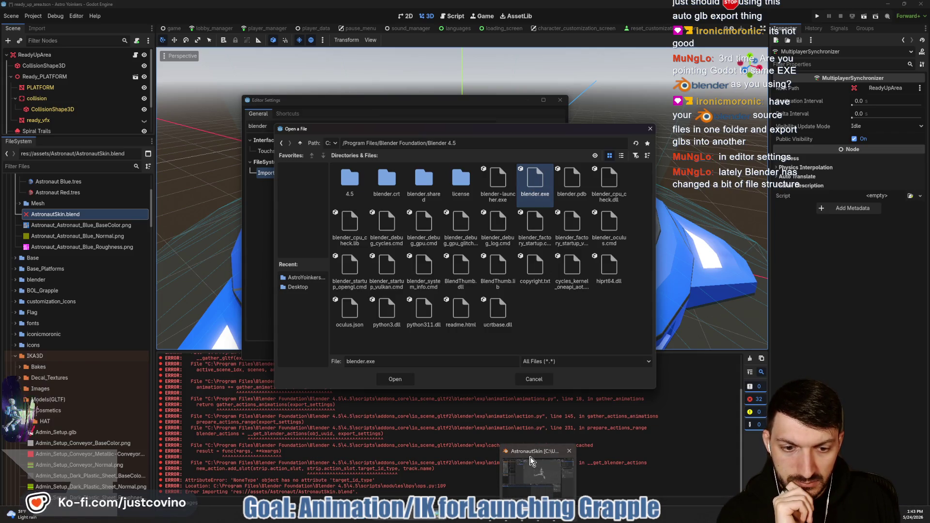
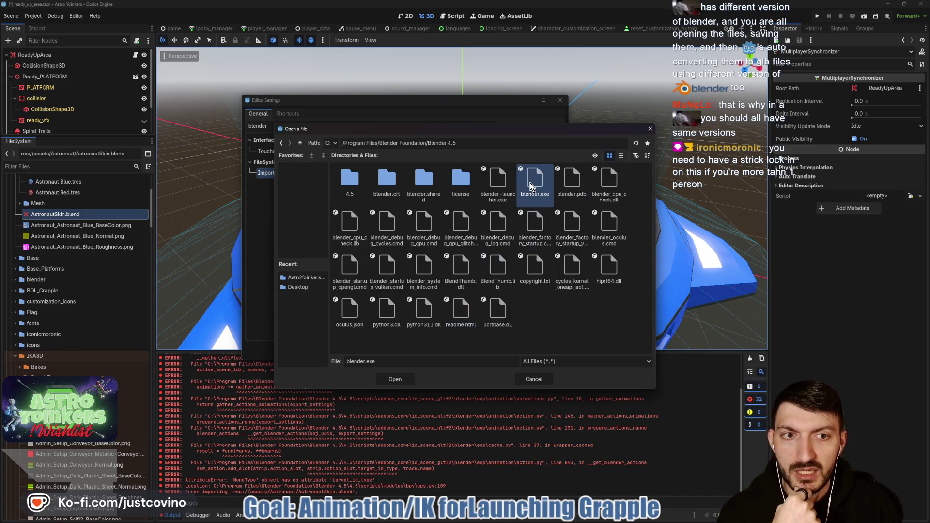
Set the Blender 4.5 folder as the Blender path, then save and restart the editor
{"action": "left_click", "coordinate": [395, 379]}
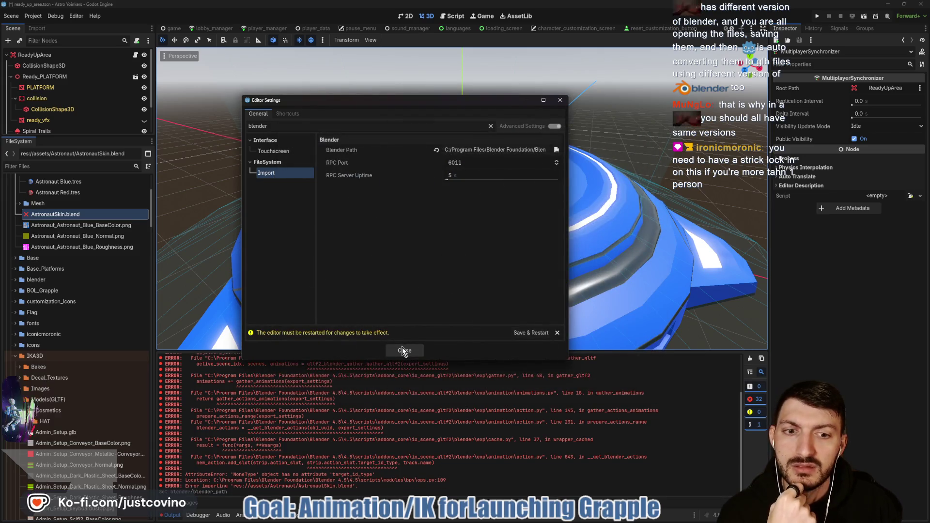
{"action": "left_click", "coordinate": [520, 333]}
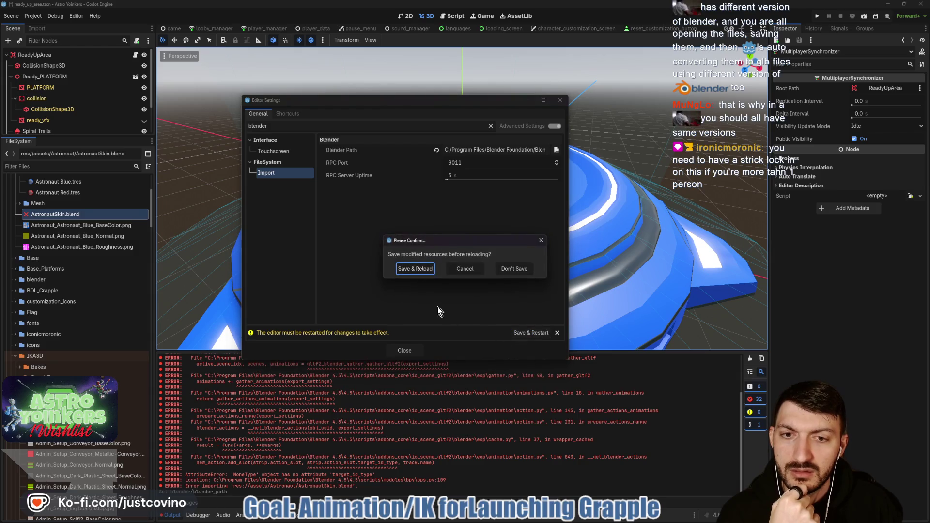
{"action": "left_click", "coordinate": [415, 268]}
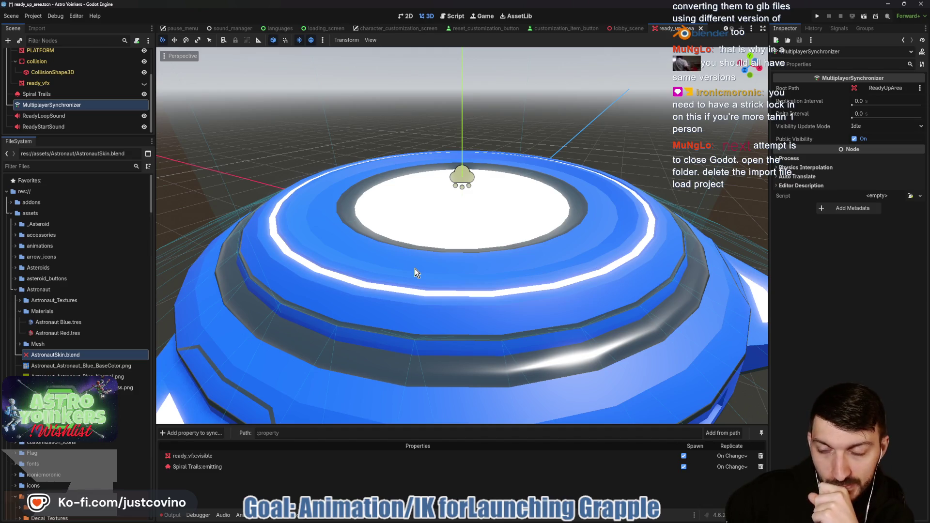
Quit Godot without saving changes
{"action": "left_click_drag", "start_coordinate": [36, 357], "coordinate": [33, 361]}
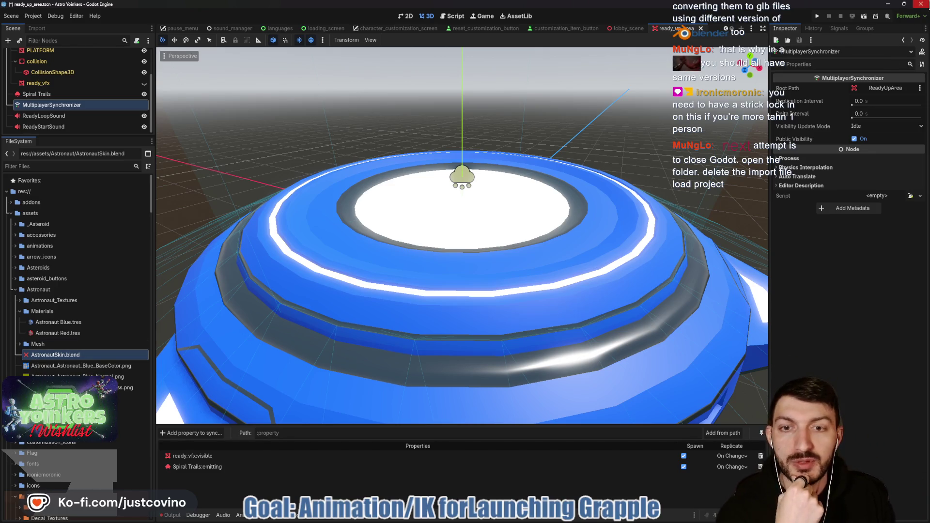
{"action": "left_click", "coordinate": [920, 3]}
{"action": "left_click", "coordinate": [505, 270]}
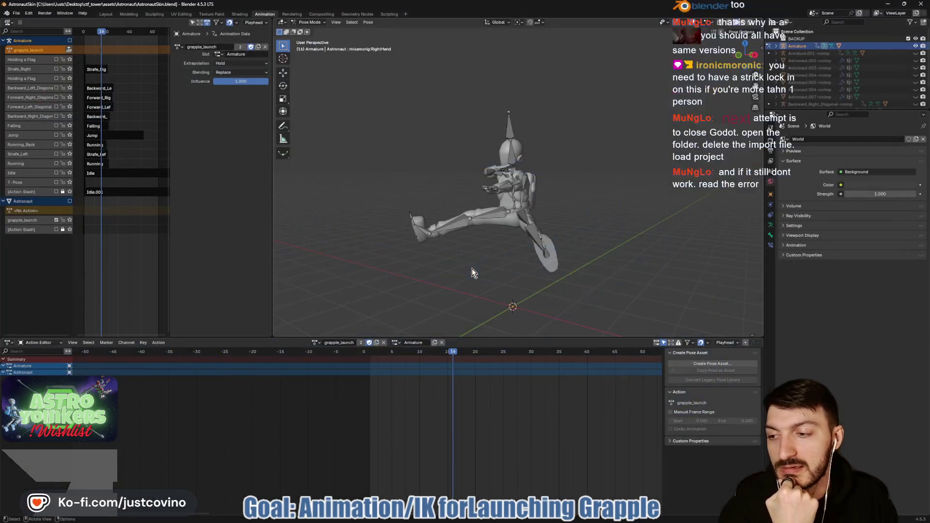
Delete AstronautSkin.blend.import from Desktop > ctf_tower > assets > Astronaut
{"action": "left_click", "coordinate": [480, 520]}
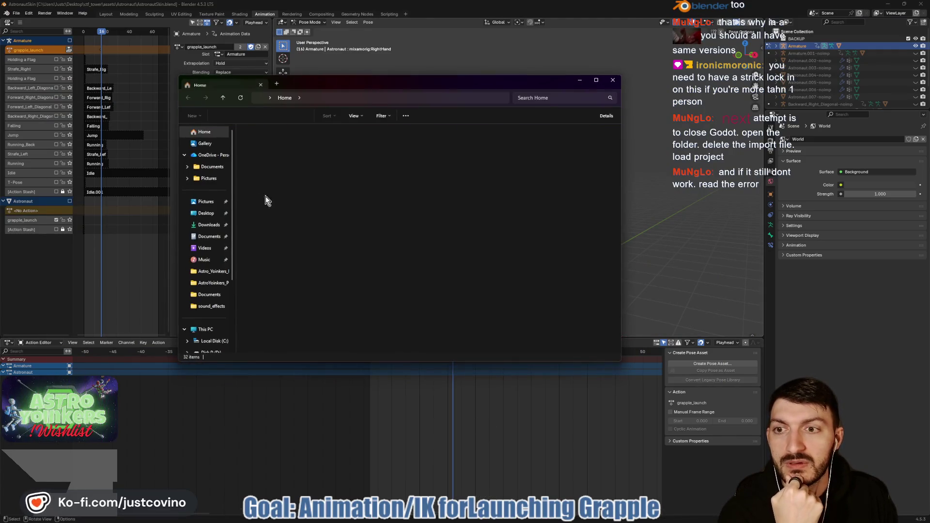
{"action": "left_click", "coordinate": [205, 213]}
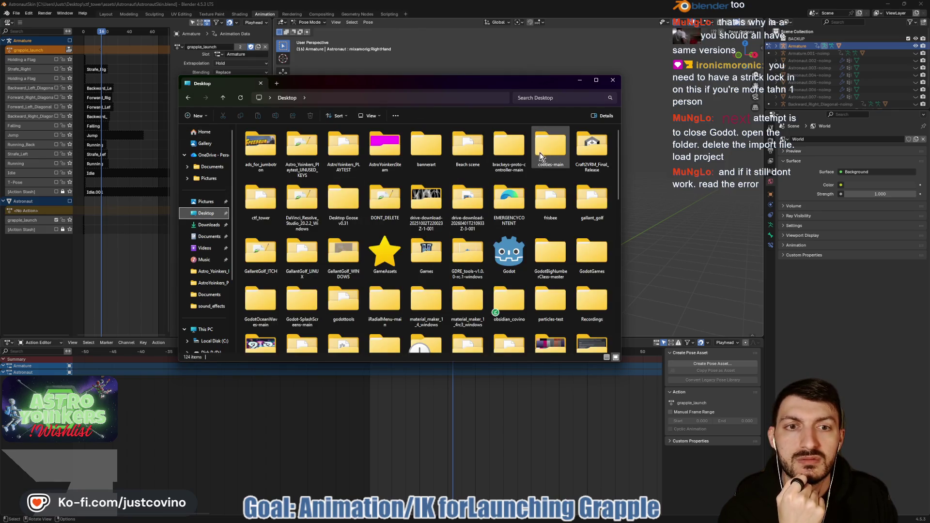
{"action": "double_click", "coordinate": [261, 198]}
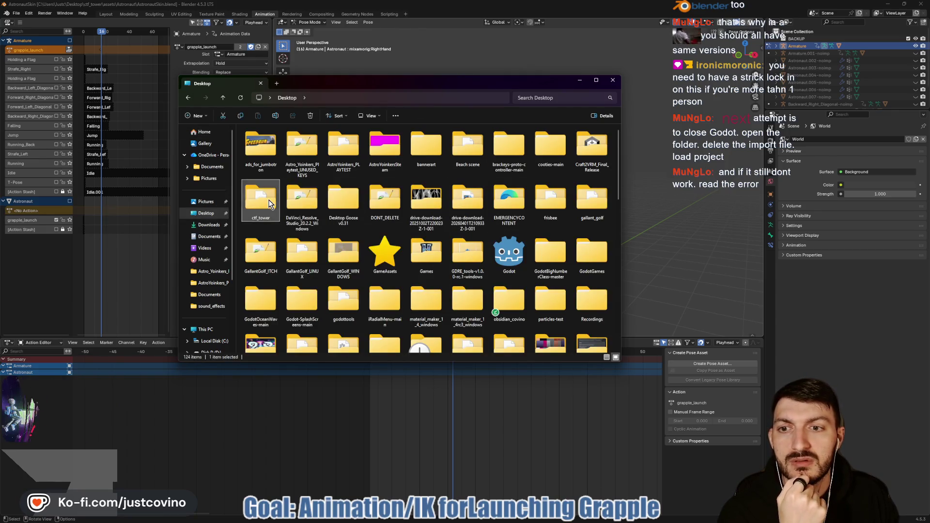
{"action": "left_click", "coordinate": [264, 170]}
{"action": "double_click", "coordinate": [263, 171]}
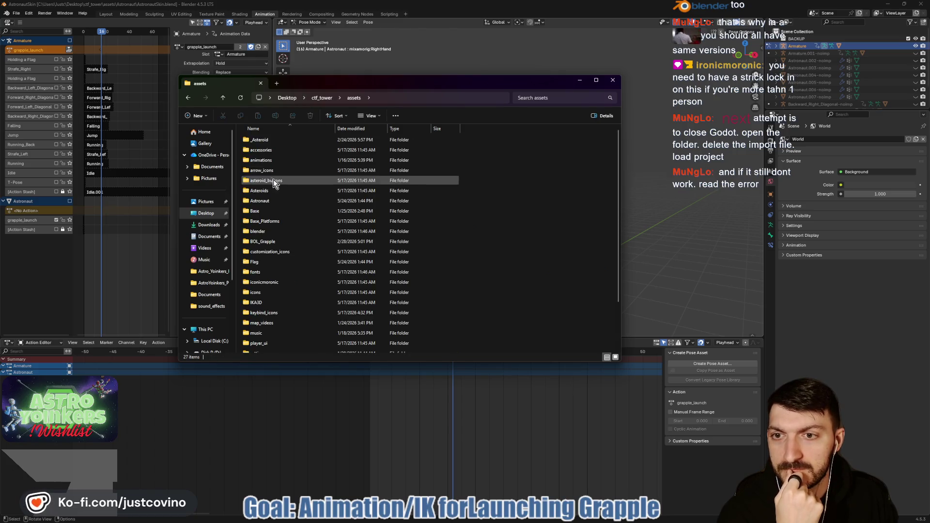
{"action": "double_click", "coordinate": [276, 198]}
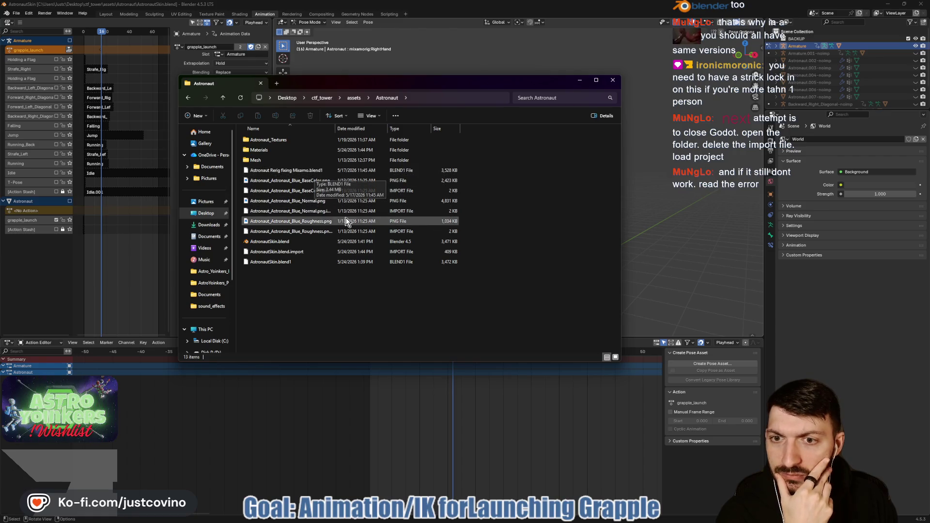
{"action": "left_click", "coordinate": [300, 255]}
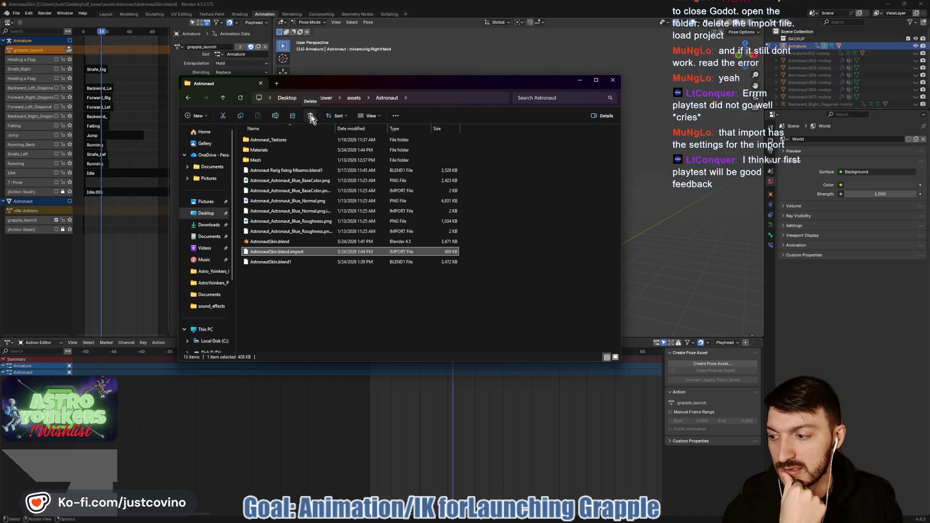
{"action": "left_click", "coordinate": [310, 117]}
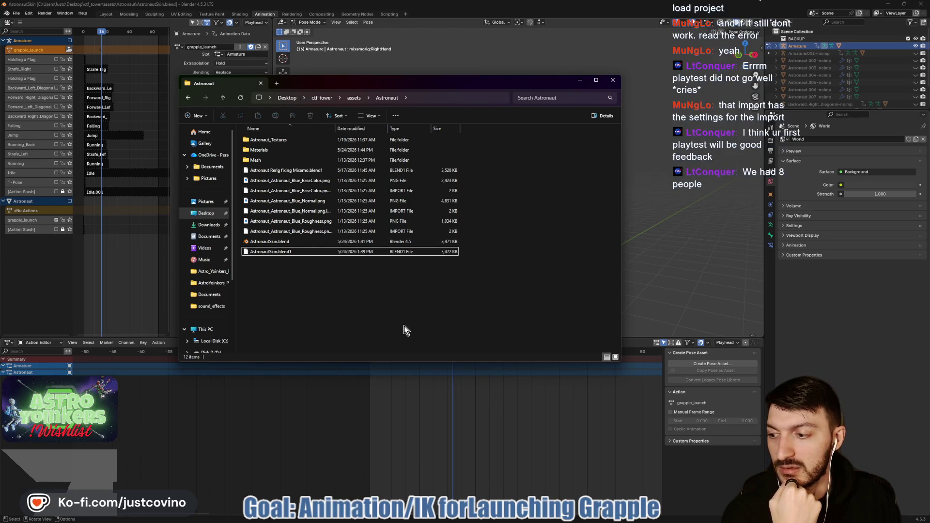
Launch Godot 4.6.2 from the Desktop's Godot folder
{"action": "mouse_move", "coordinate": [448, 522]}
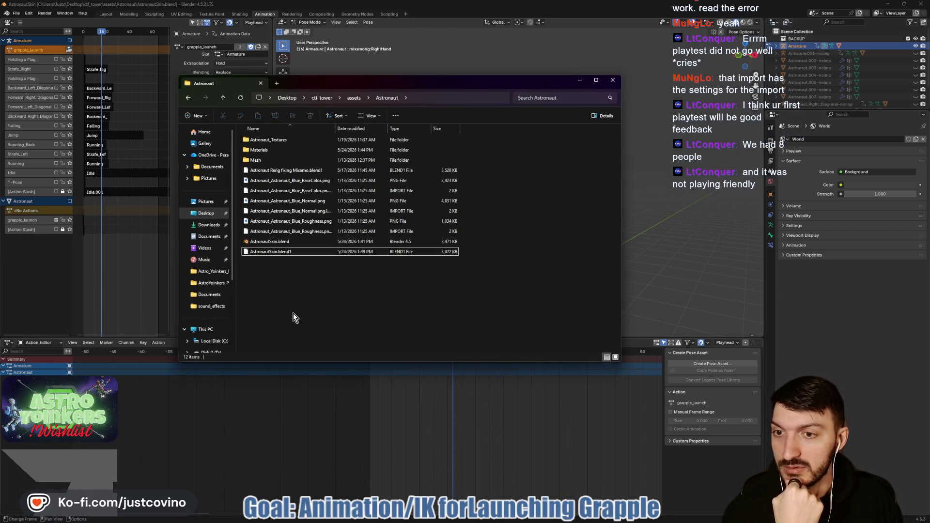
{"action": "left_click", "coordinate": [203, 213]}
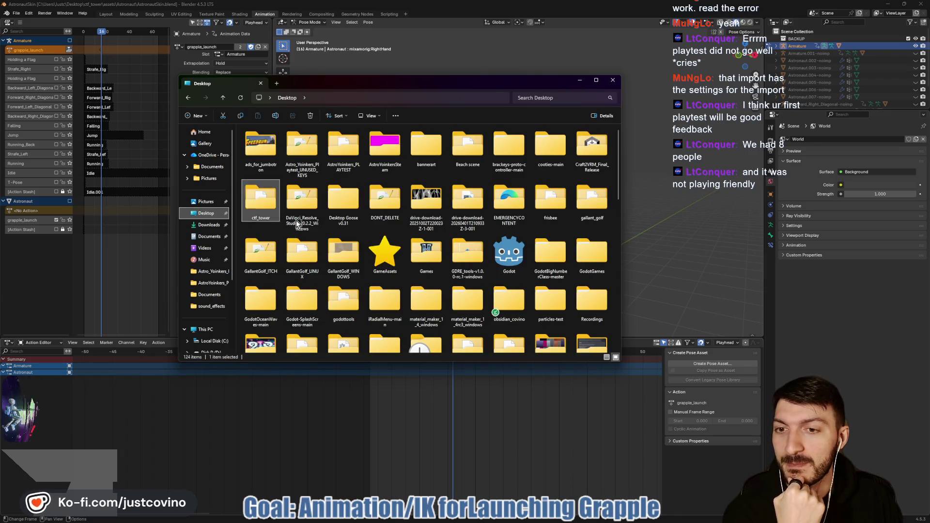
{"action": "double_click", "coordinate": [506, 257]}
{"action": "double_click", "coordinate": [266, 191]}
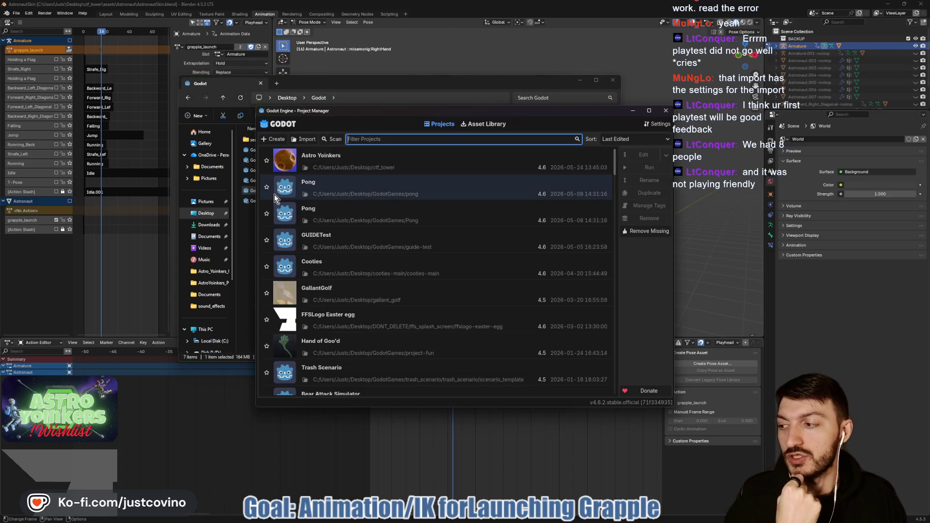
Open the Astro Yoinkers project from the Project Manager list
{"action": "double_click", "coordinate": [362, 167]}
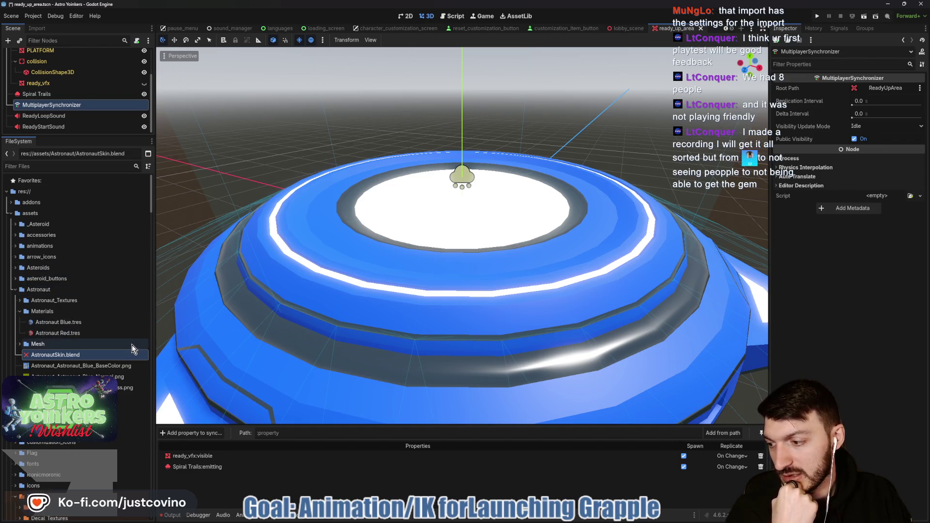
Reimport AstronautSkin.blend from the FileSystem dock
{"action": "left_click", "coordinate": [51, 356]}
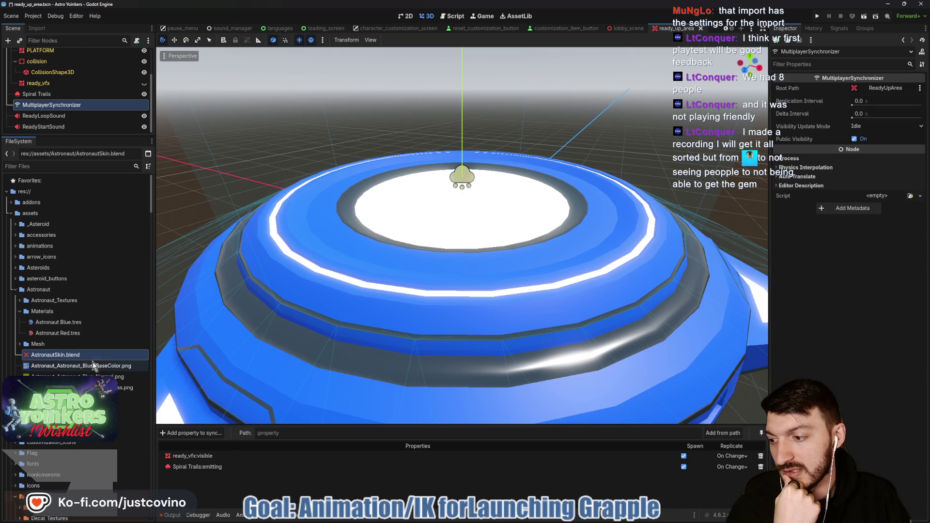
{"action": "right_click", "coordinate": [48, 358]}
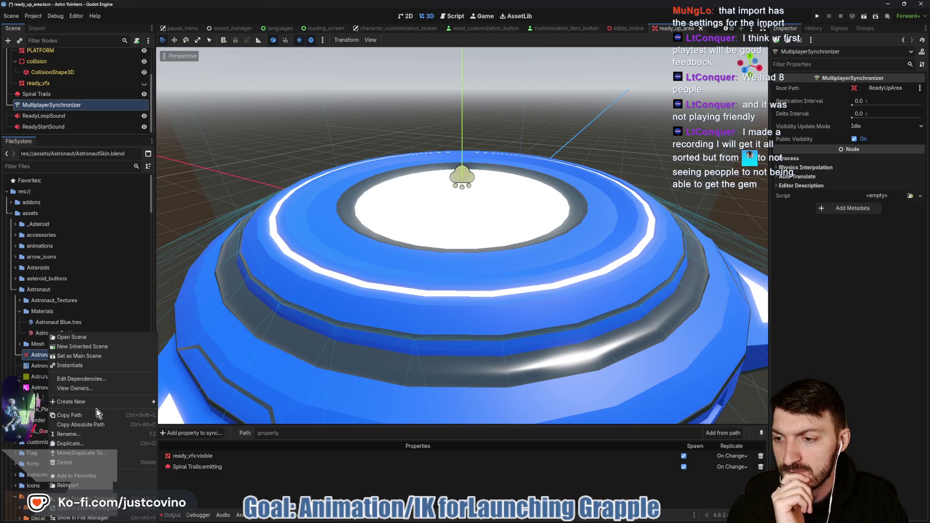
{"action": "left_click", "coordinate": [91, 485]}
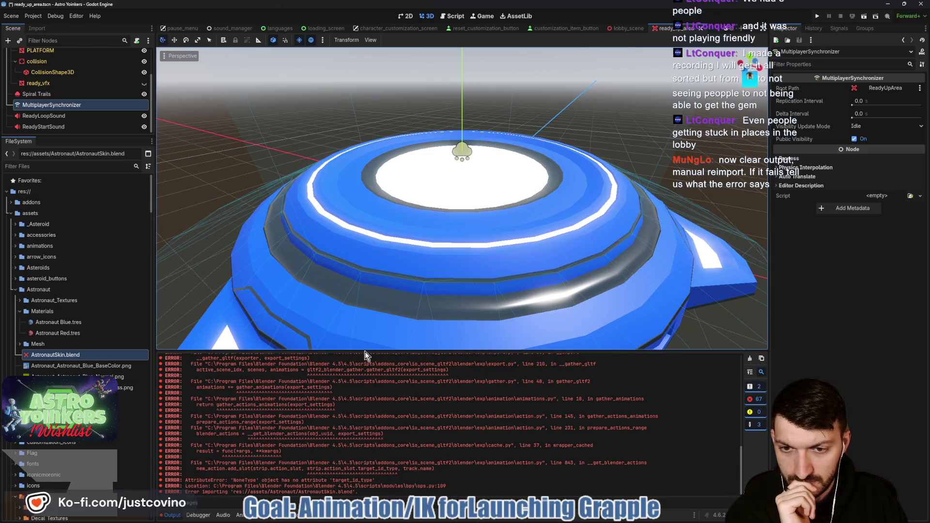
Enlarge and clear the output log, then reimport AstronautSkin.blend again
{"action": "mouse_move", "coordinate": [364, 349]}
{"action": "left_mouse_down"}
{"action": "mouse_move", "coordinate": [385, 104]}
{"action": "mouse_move", "coordinate": [396, 91]}
{"action": "left_mouse_up"}
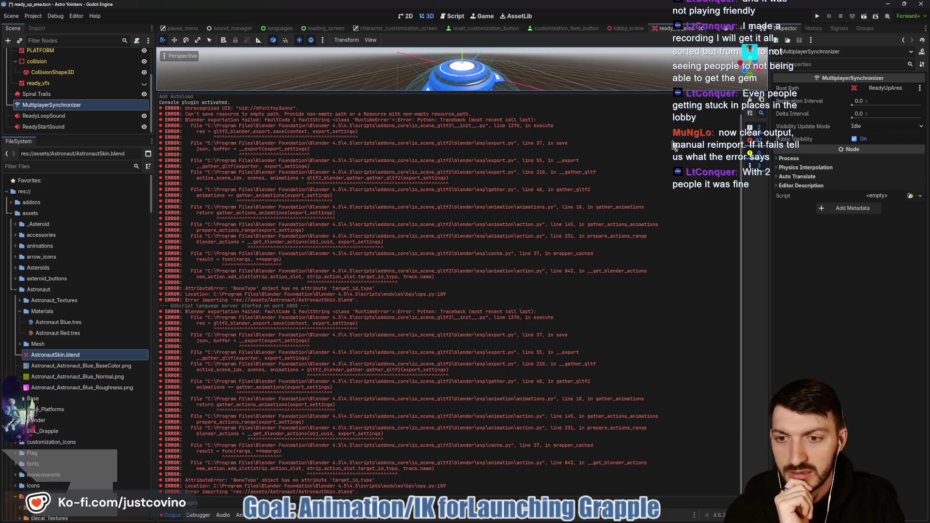
{"action": "key", "text": "ctrl+alt+k"}
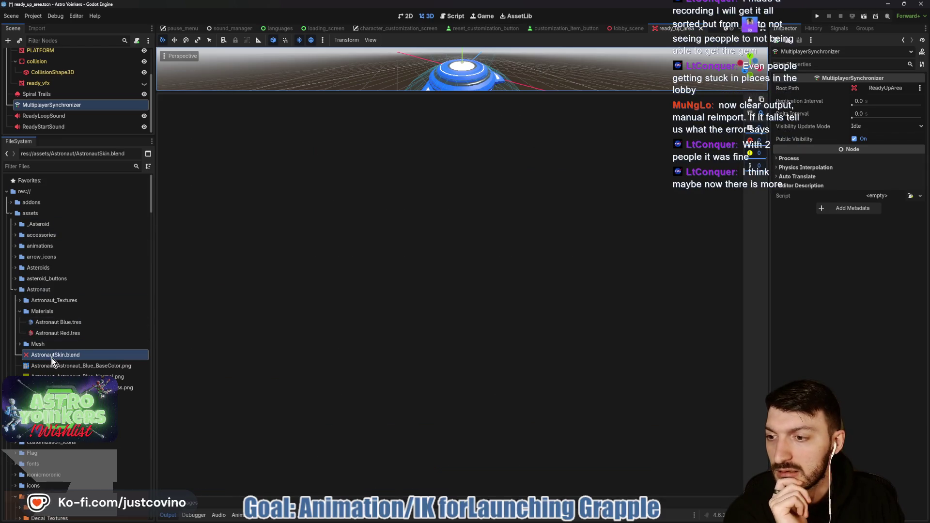
{"action": "right_click", "coordinate": [47, 359]}
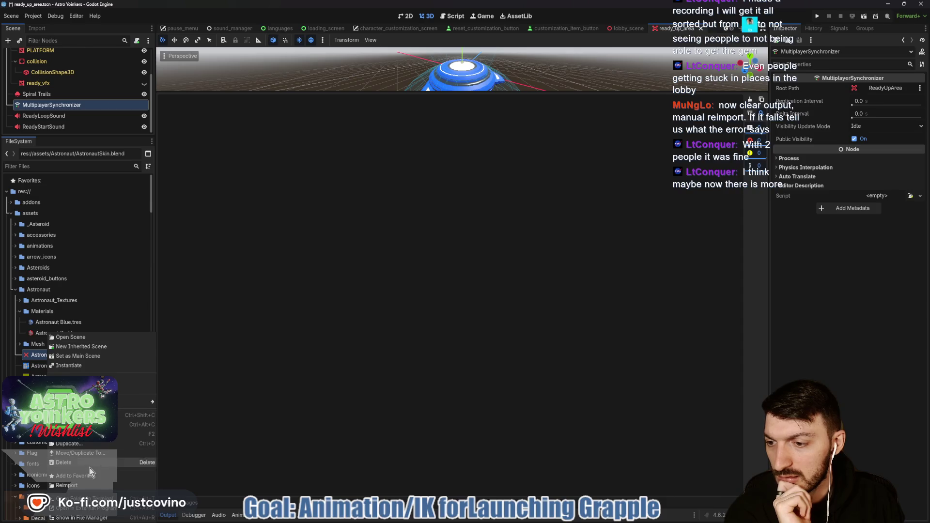
{"action": "left_click", "coordinate": [84, 485]}
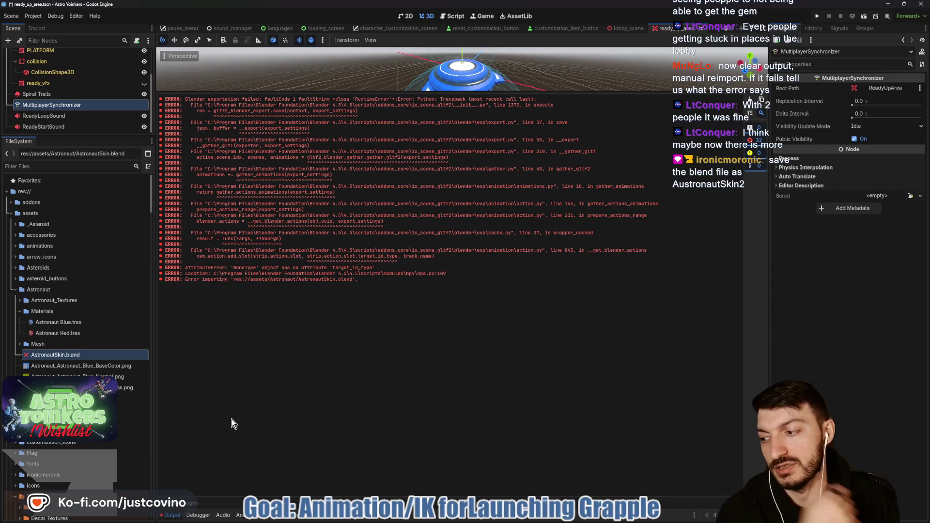
Switch to Blender with the astronaut file open
{"action": "mouse_move", "coordinate": [437, 514]}
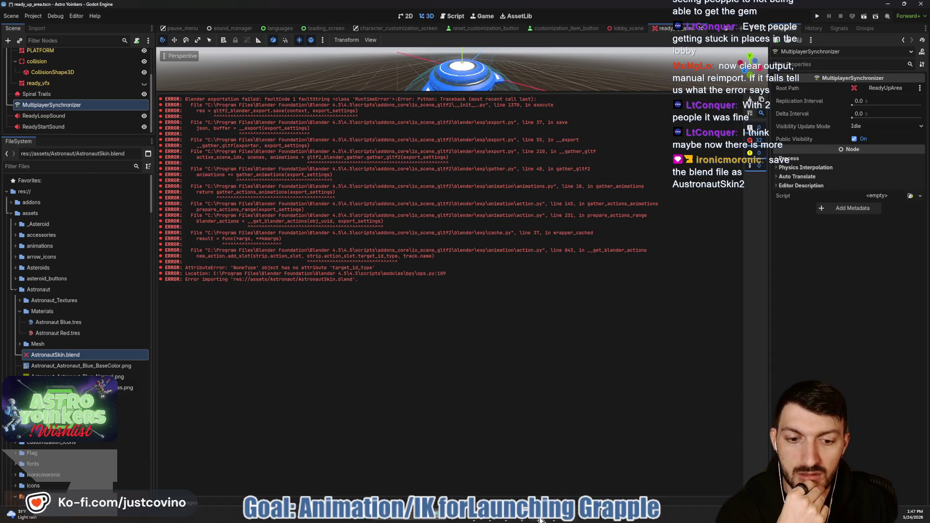
{"action": "left_click", "coordinate": [541, 520]}
{"action": "left_click", "coordinate": [16, 13]}
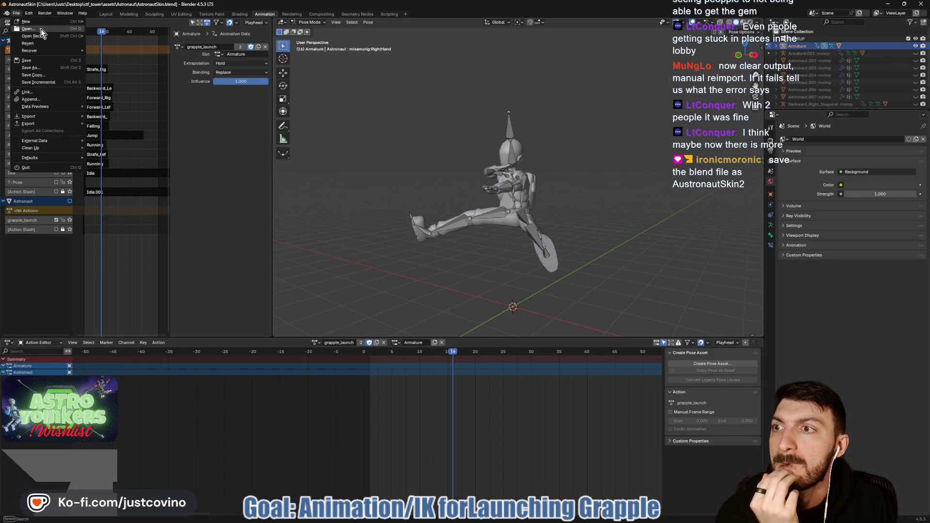
Save the Blender file as AstronautSkin2.blend and return to Godot
{"action": "left_click", "coordinate": [31, 68]}
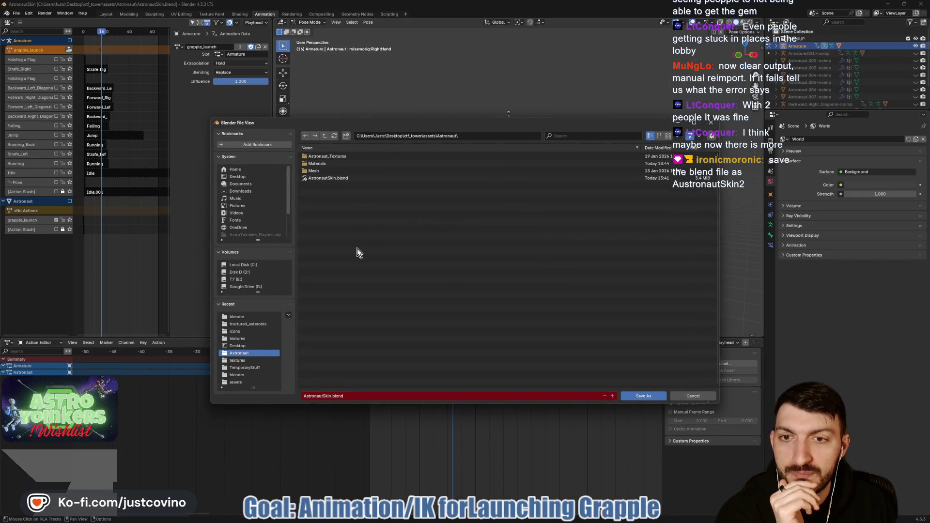
{"action": "left_click", "coordinate": [331, 396]}
{"action": "type", "text": "2"}
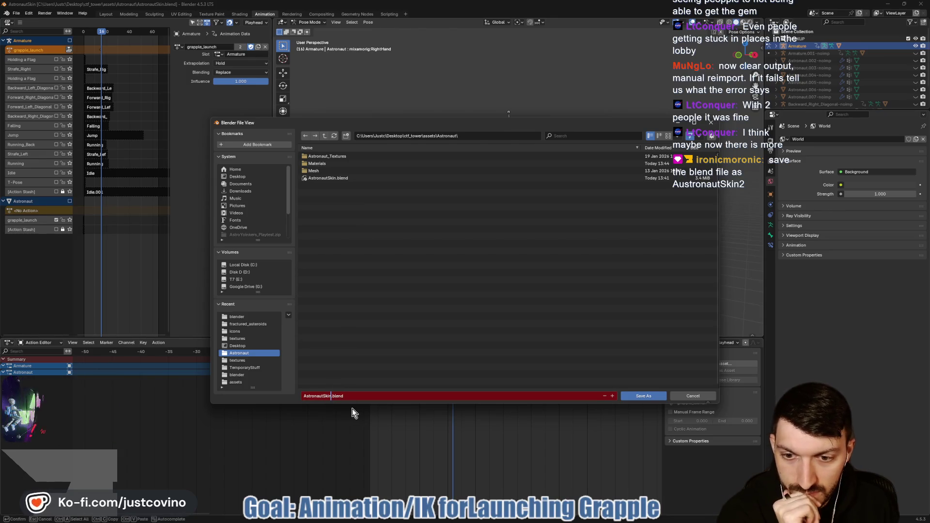
{"action": "left_click", "coordinate": [396, 317]}
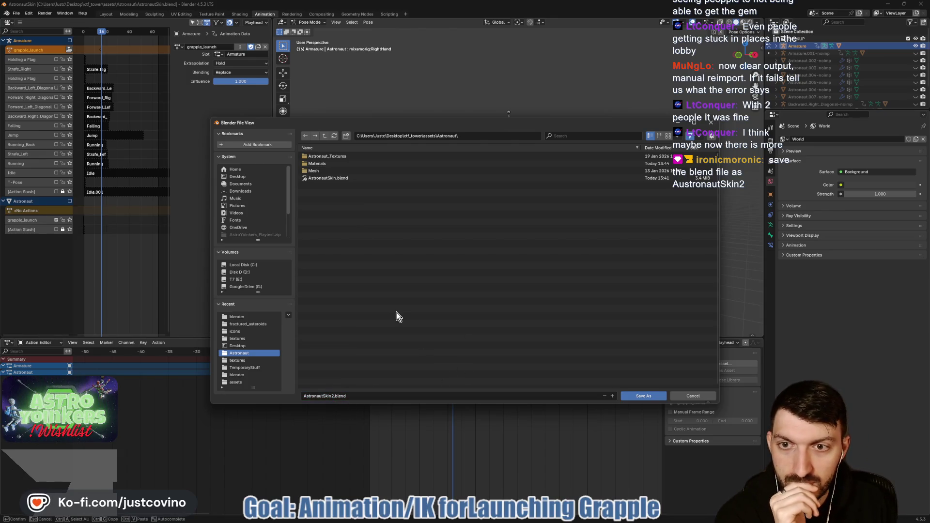
{"action": "left_click", "coordinate": [642, 396]}
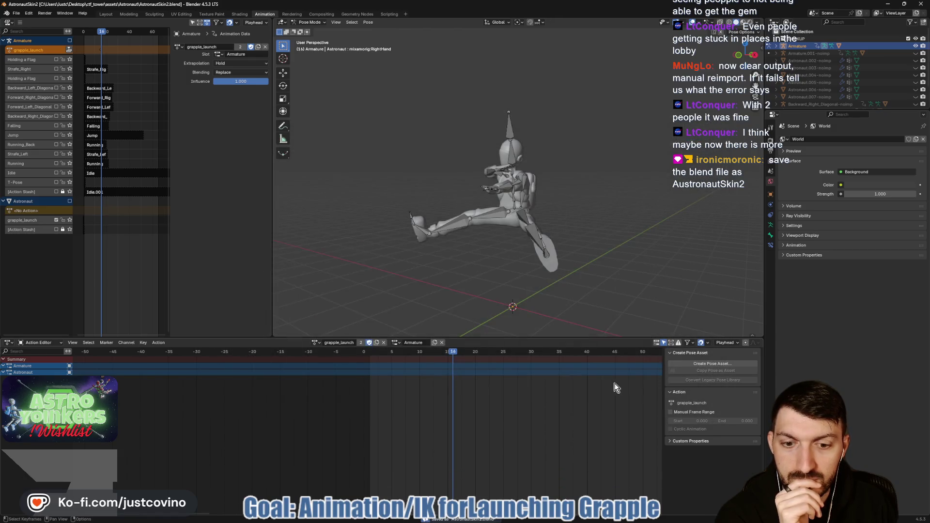
{"action": "key", "text": "alt+Tab"}
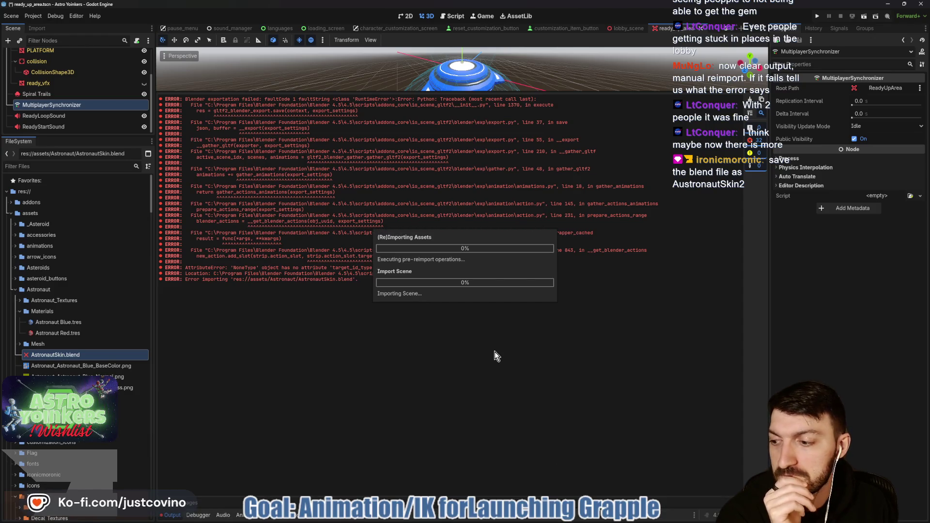
{"action": "left_click", "coordinate": [28, 356]}
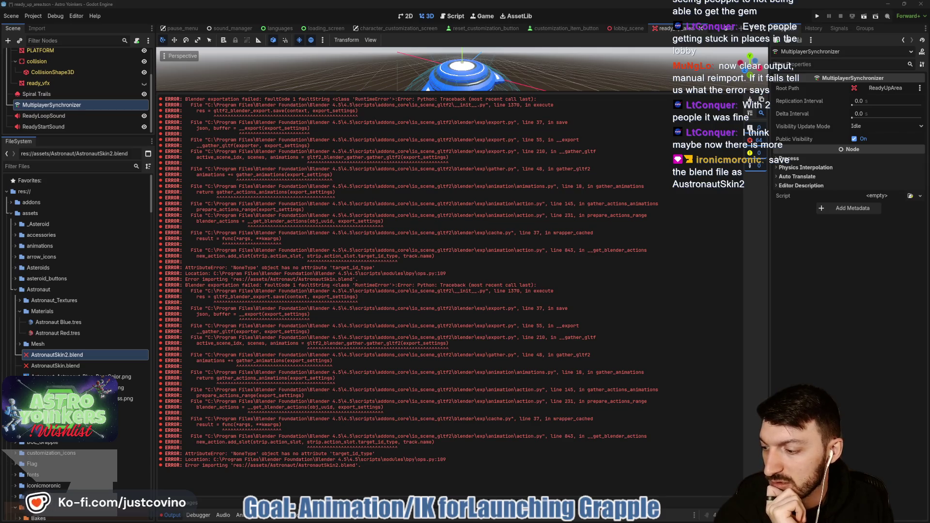
{"action": "mouse_move", "coordinate": [482, 521]}
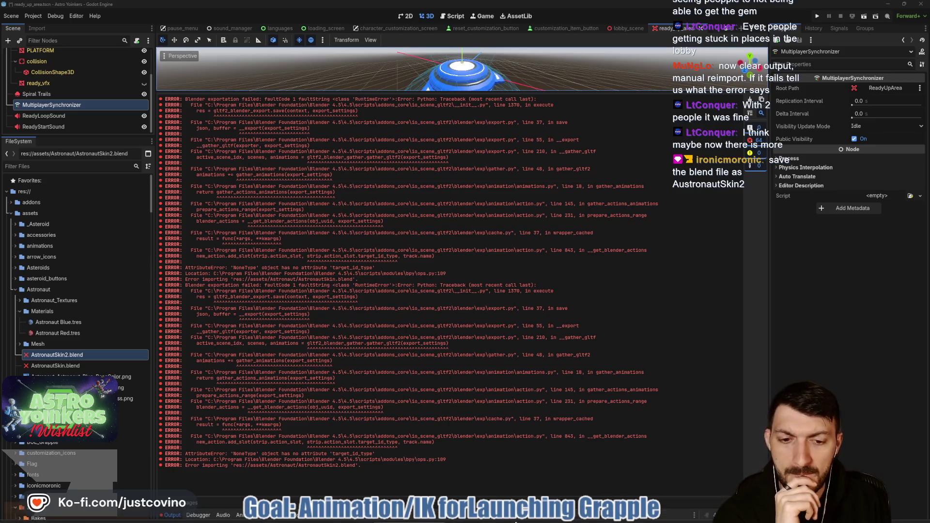
{"action": "mouse_move", "coordinate": [536, 520]}
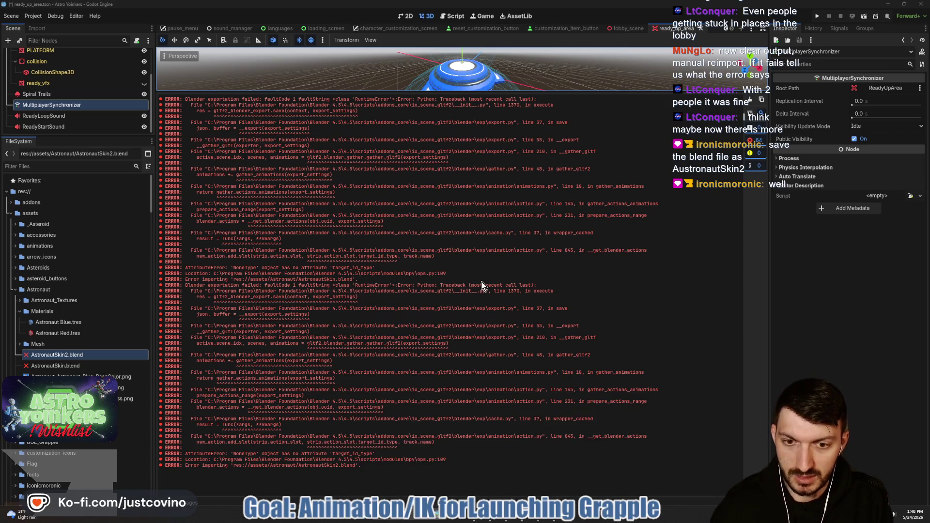
{"action": "key", "text": "super"}
{"action": "type", "text": "blender"}
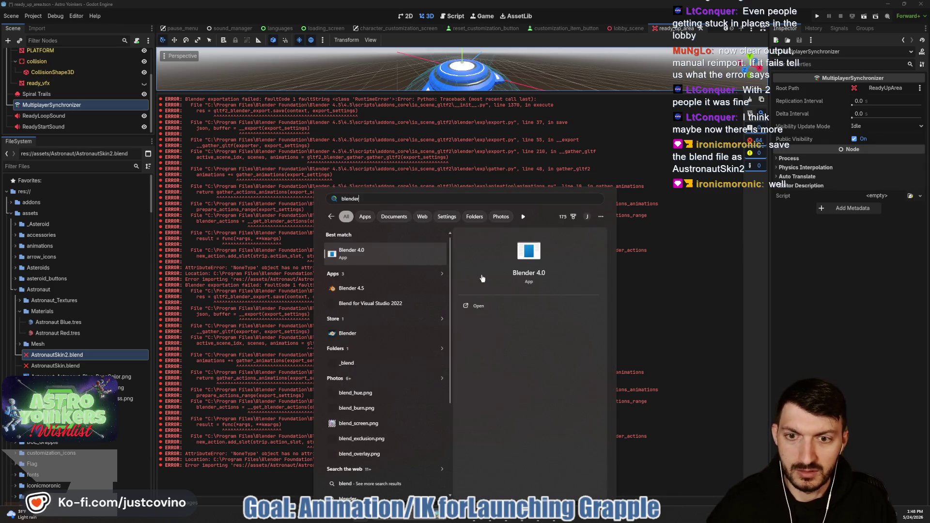
{"action": "right_click", "coordinate": [407, 292]}
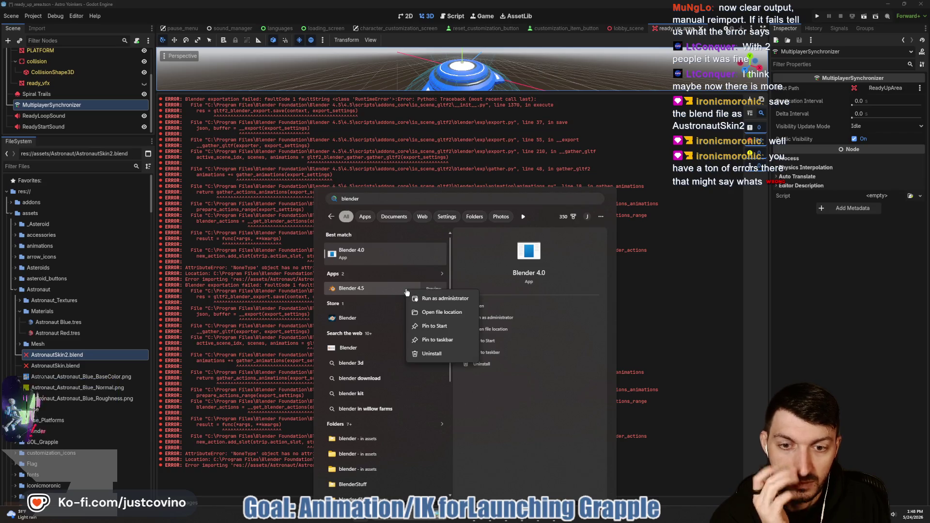
{"action": "left_click", "coordinate": [429, 312]}
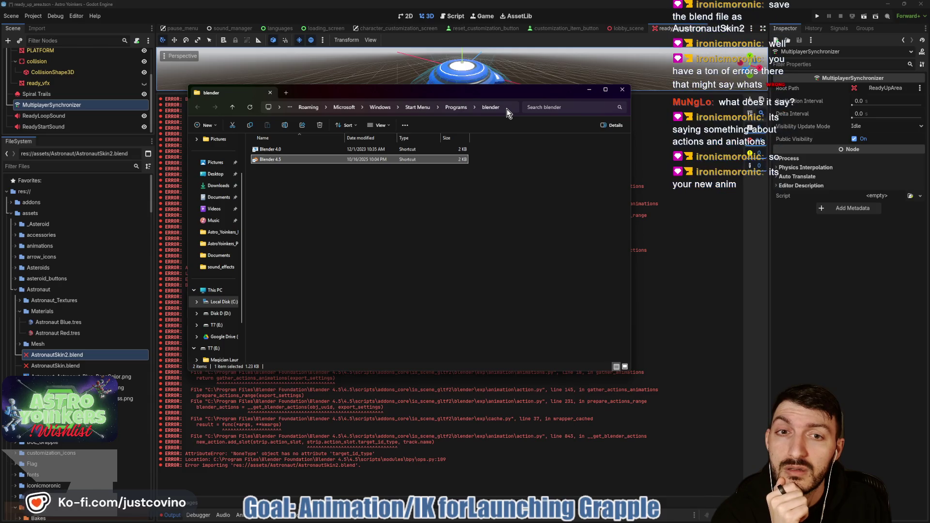
{"action": "right_click", "coordinate": [327, 159]}
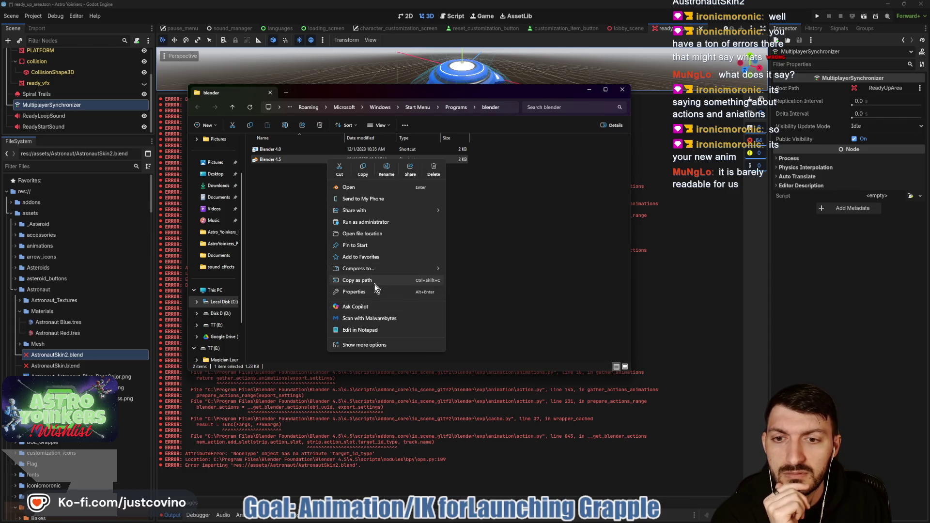
{"action": "left_click", "coordinate": [370, 233]}
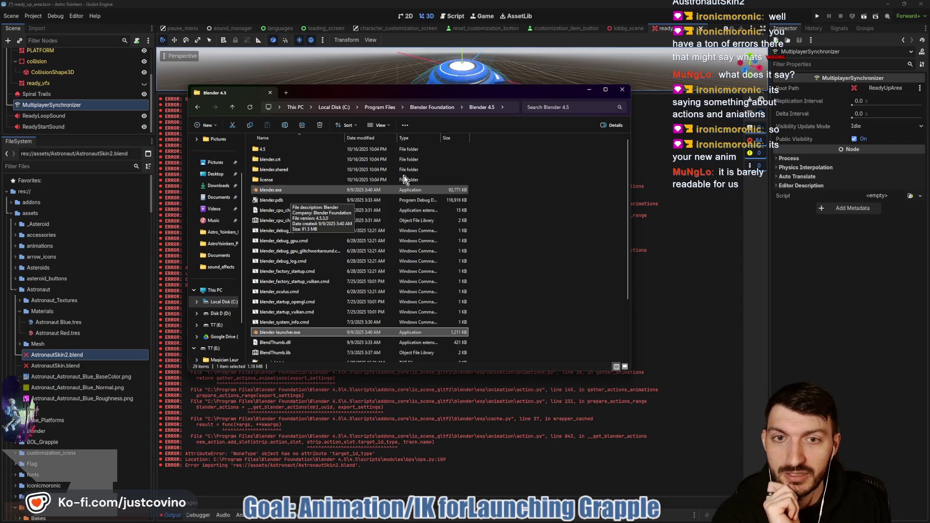
{"action": "left_click", "coordinate": [627, 89]}
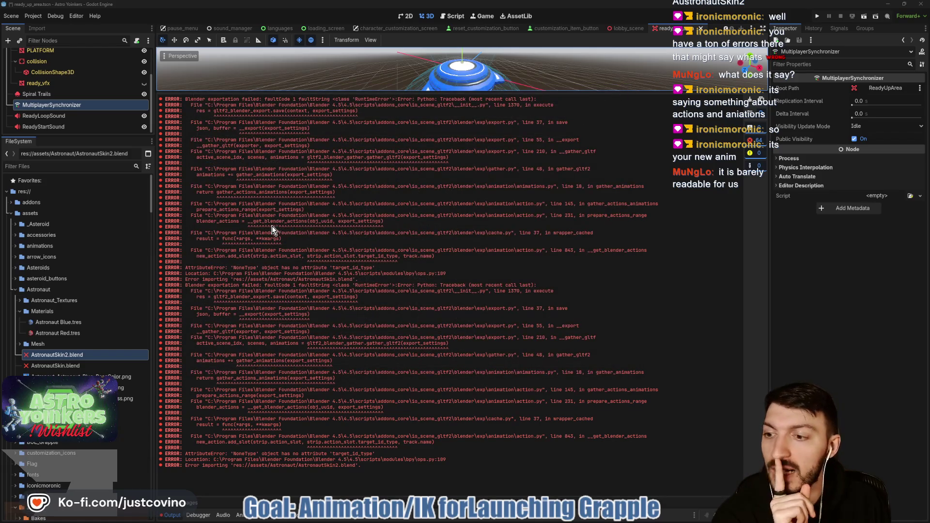
Set Blender 4.5's blender-launcher.exe as the Blender Path in Editor Settings and restart
{"action": "left_click", "coordinate": [72, 16]}
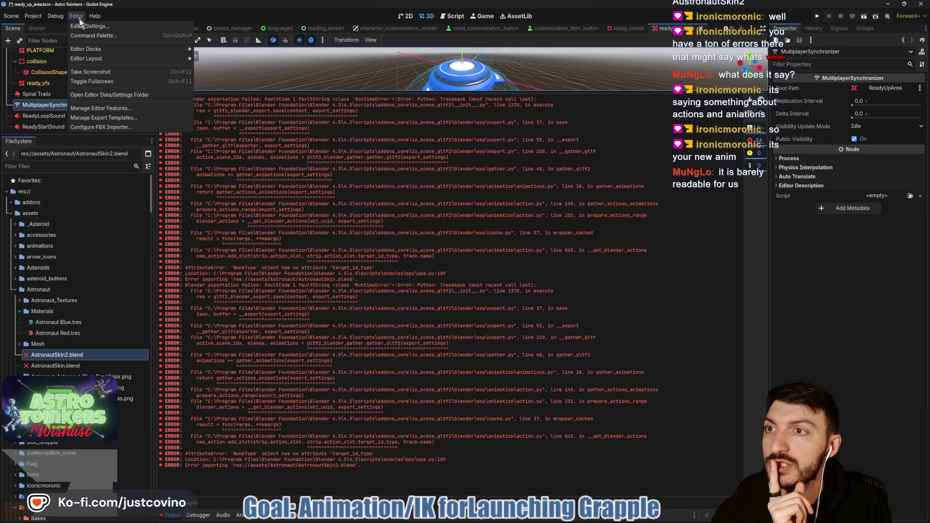
{"action": "left_click", "coordinate": [89, 27]}
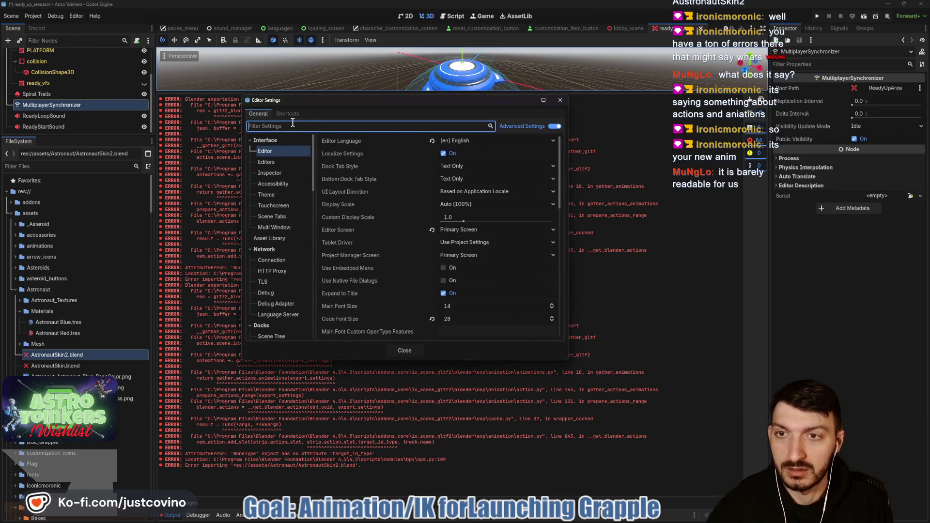
{"action": "type", "text": "blender"}
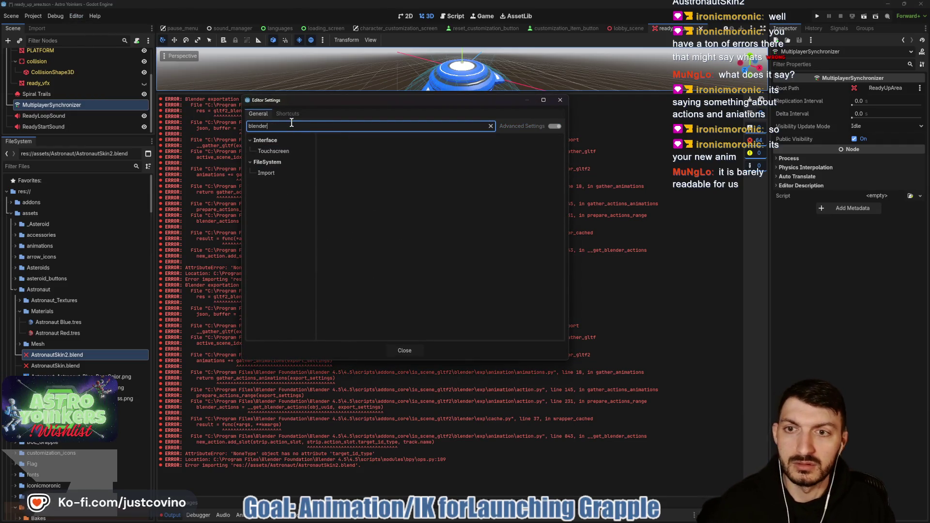
{"action": "left_click", "coordinate": [282, 175]}
{"action": "left_click", "coordinate": [556, 151]}
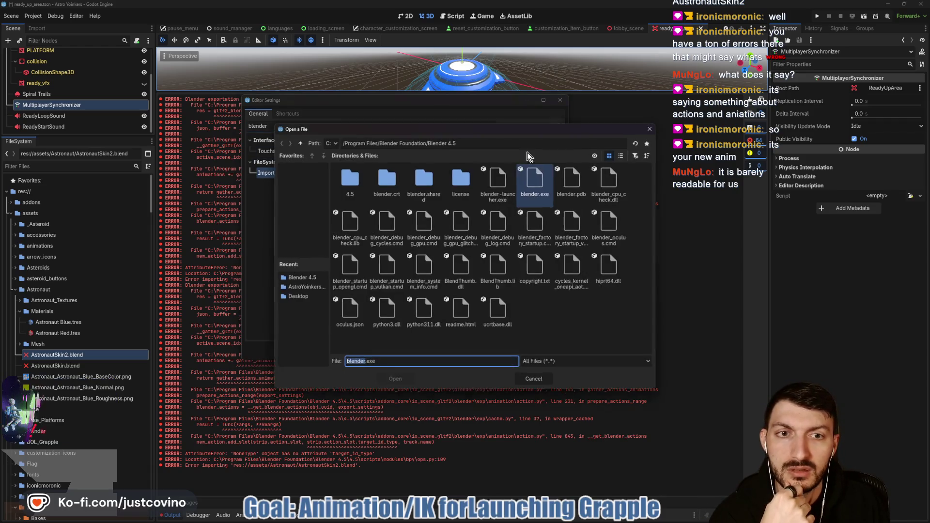
{"action": "left_click", "coordinate": [498, 181]}
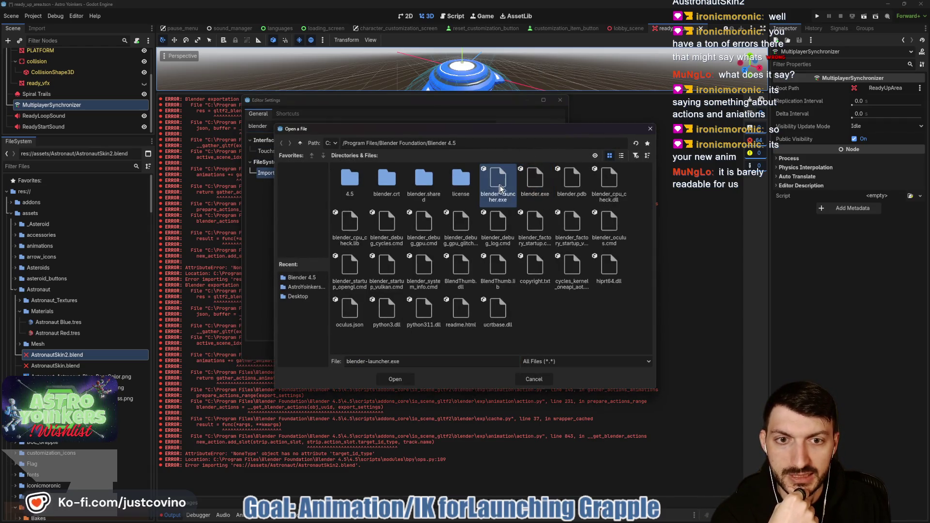
{"action": "left_click", "coordinate": [393, 379]}
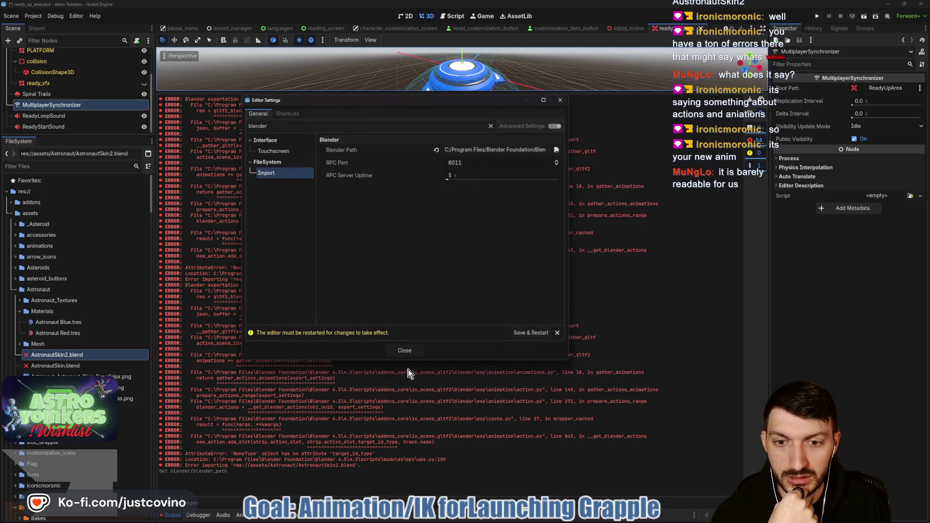
{"action": "left_click", "coordinate": [529, 332]}
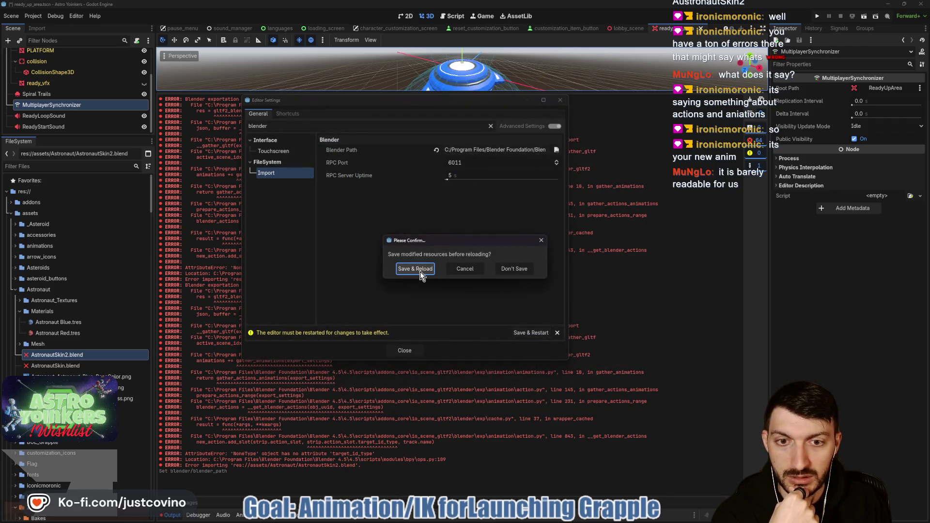
{"action": "left_click", "coordinate": [521, 269]}
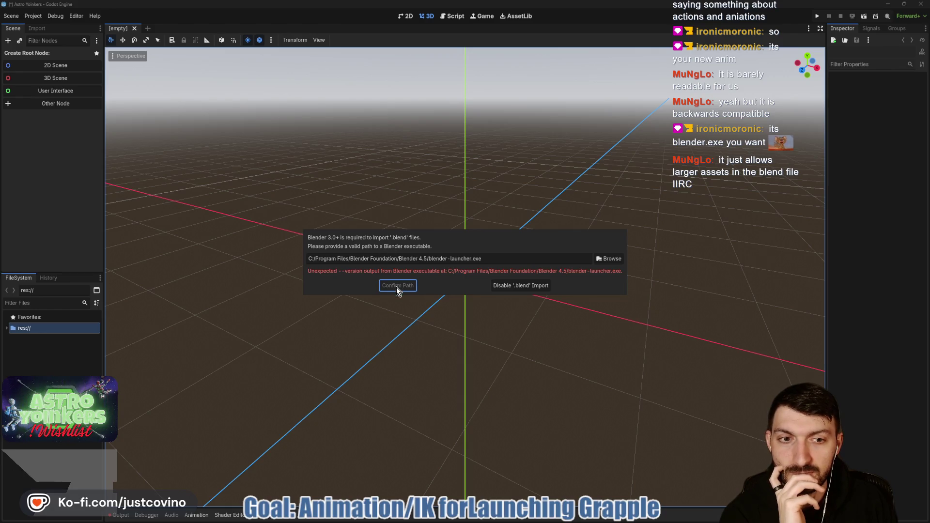
Pick blender.exe from the recent Blender 4.5 folder as the Blender path and confirm it
{"action": "left_click", "coordinate": [609, 259]}
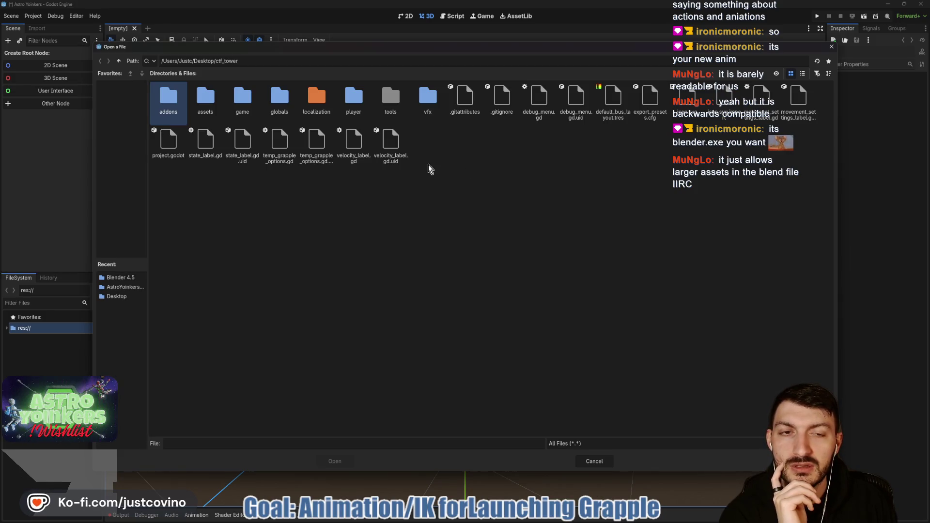
{"action": "left_click", "coordinate": [592, 460]}
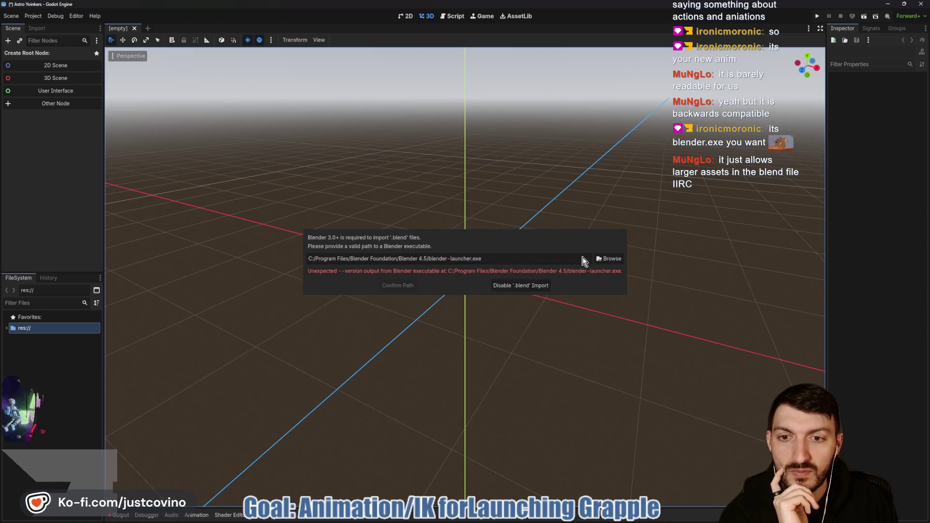
{"action": "left_click_drag", "start_coordinate": [495, 259], "coordinate": [352, 258]}
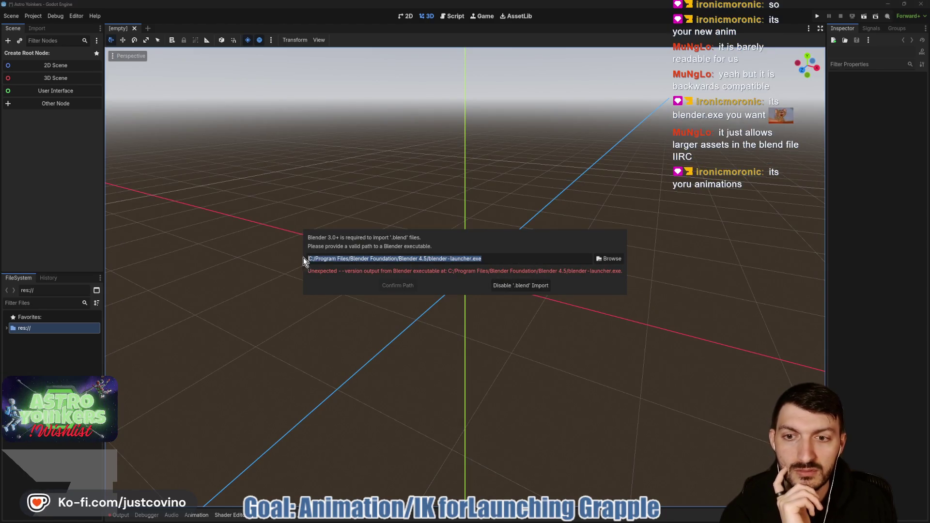
{"action": "left_click", "coordinate": [608, 261]}
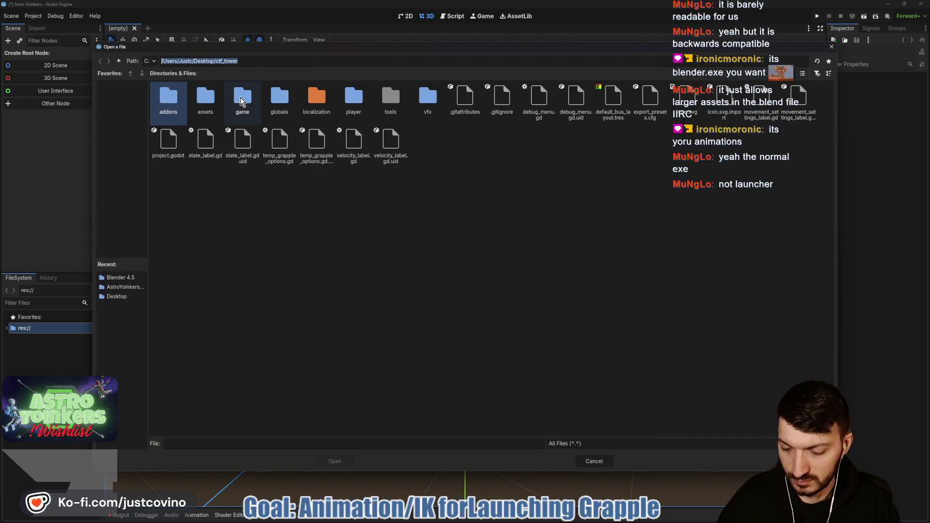
{"action": "type", "text": "C:/Program Files/Blender Foundation/Blender 4.5/blender-launcher.exe"}
{"action": "key", "text": "Return"}
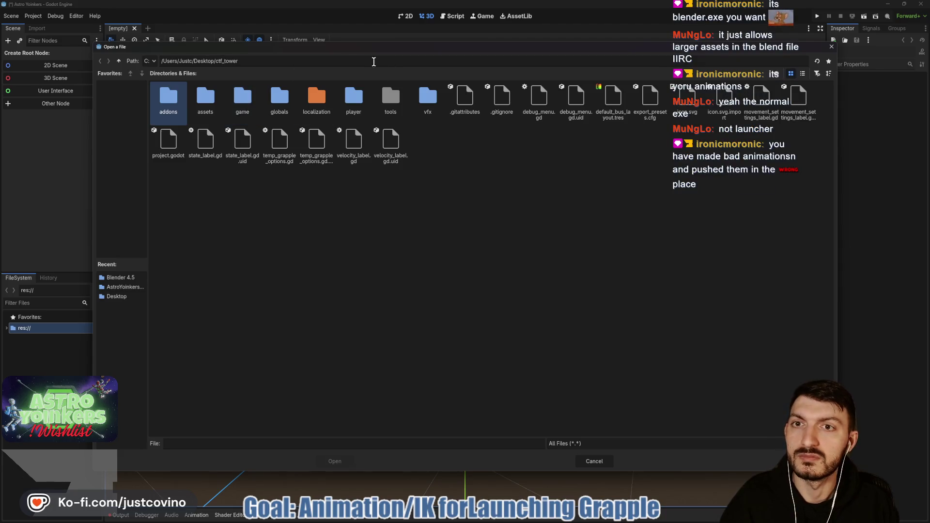
{"action": "left_click", "coordinate": [120, 277]}
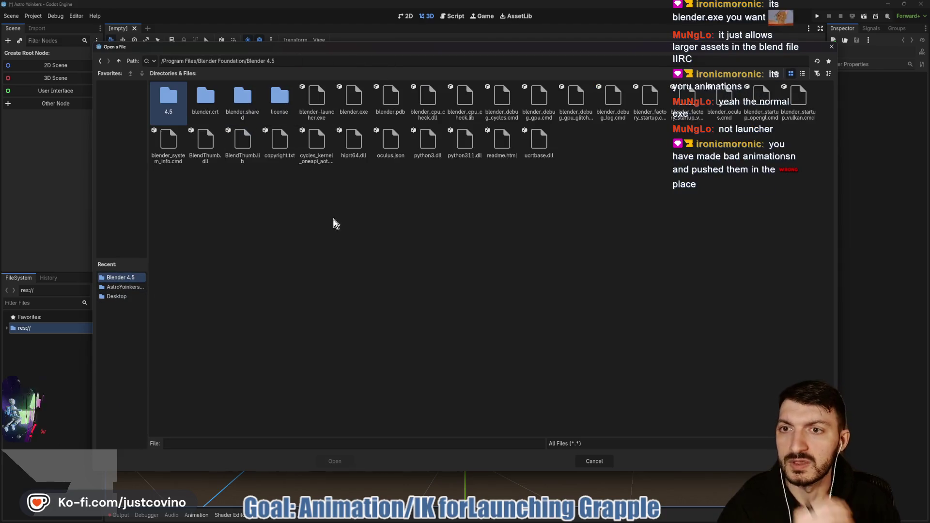
{"action": "left_click", "coordinate": [353, 99]}
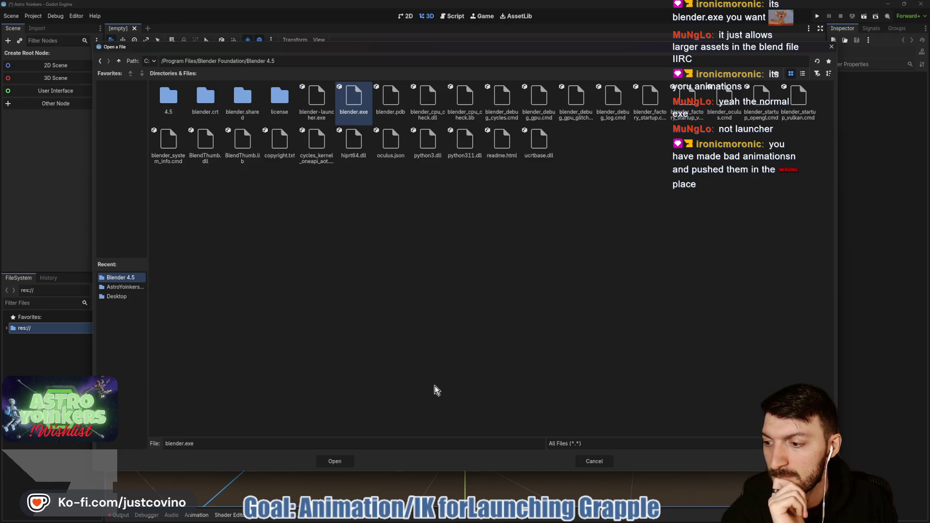
{"action": "left_click", "coordinate": [334, 461]}
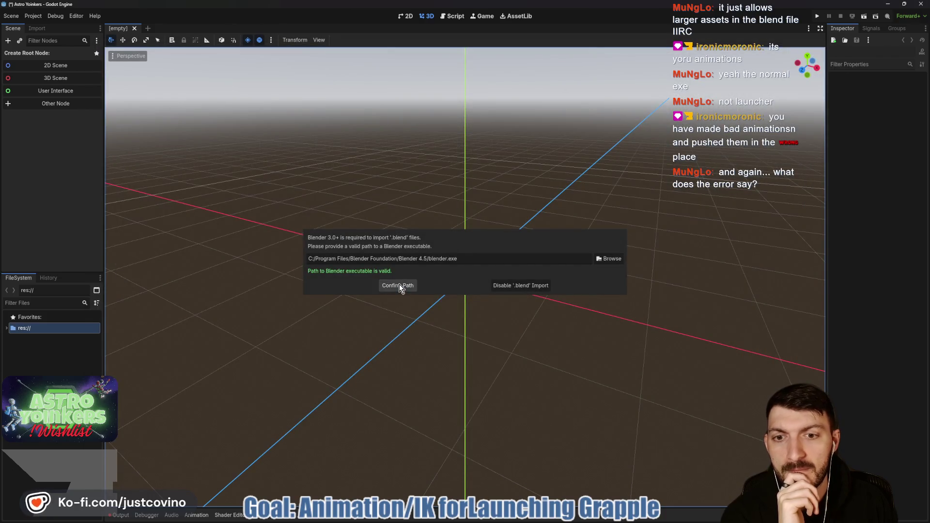
{"action": "left_click", "coordinate": [398, 286]}
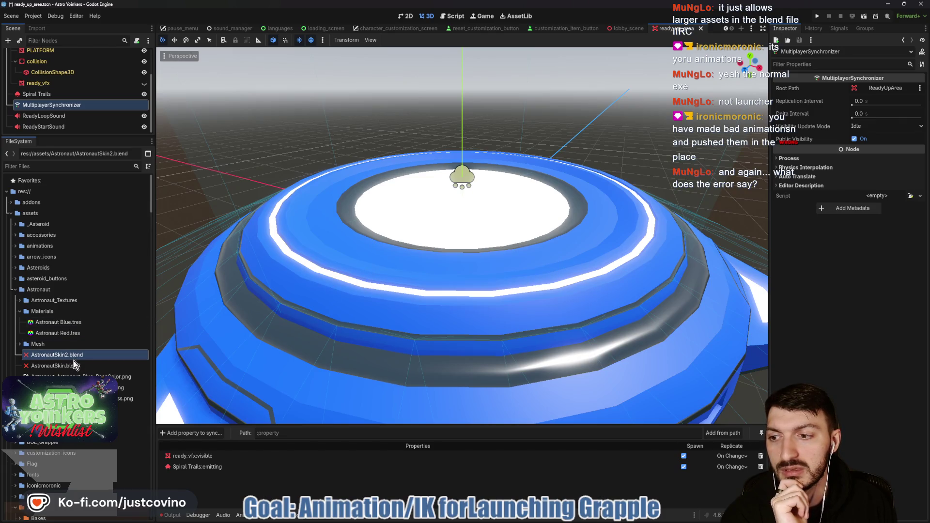
Clear the import-error log, reimport AstronautSkin.blend once more, then switch to Blender
{"action": "left_click", "coordinate": [172, 515]}
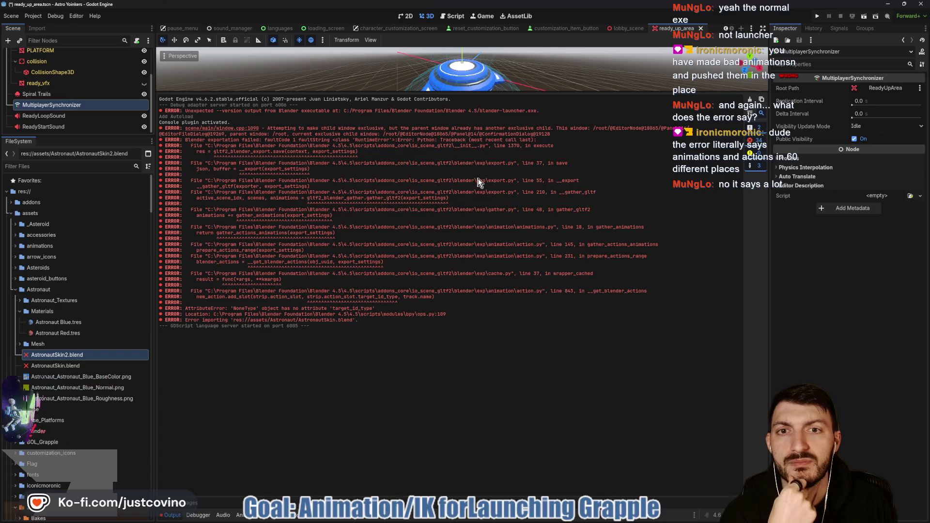
{"action": "left_click", "coordinate": [749, 99]}
{"action": "left_click", "coordinate": [72, 369]}
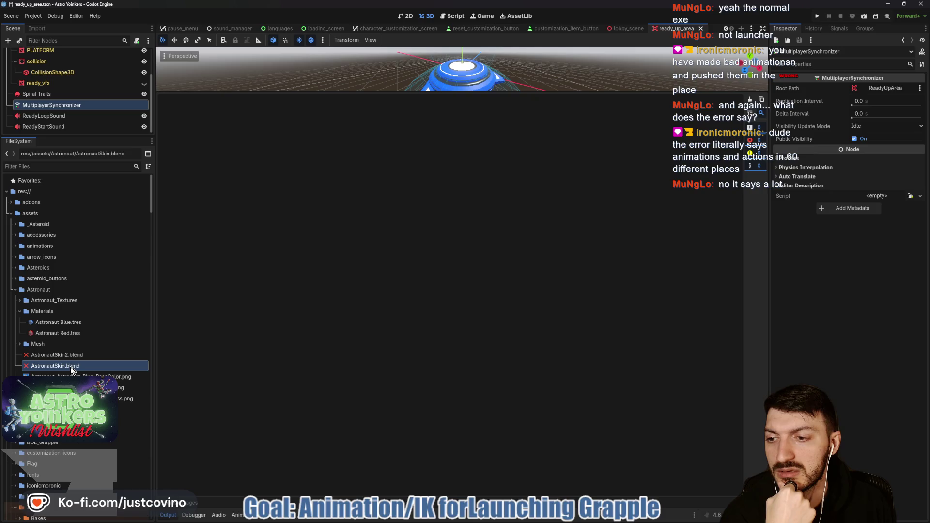
{"action": "right_click", "coordinate": [71, 368]}
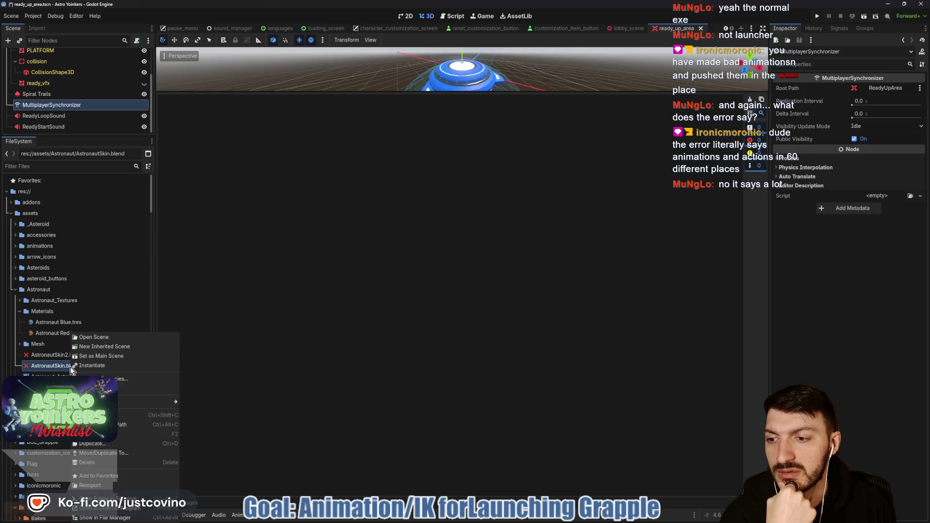
{"action": "left_click", "coordinate": [124, 485]}
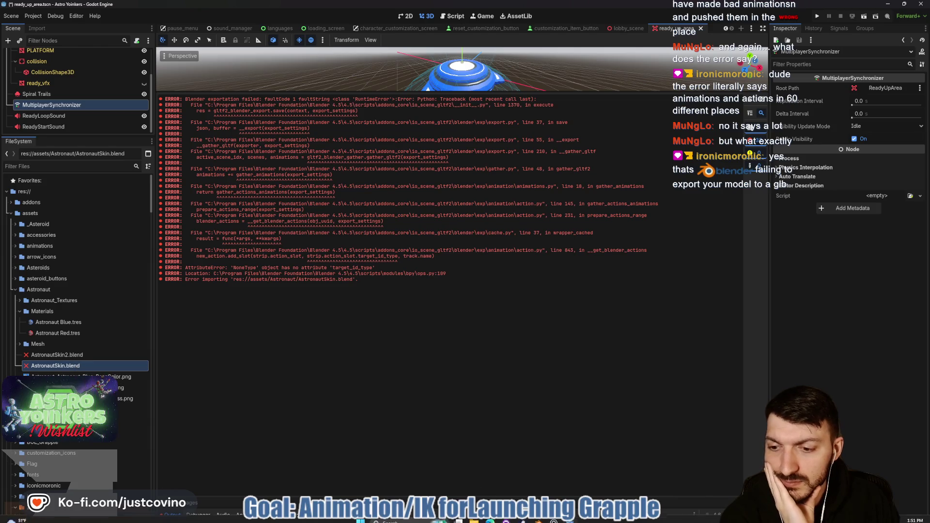
{"action": "left_click", "coordinate": [539, 519]}
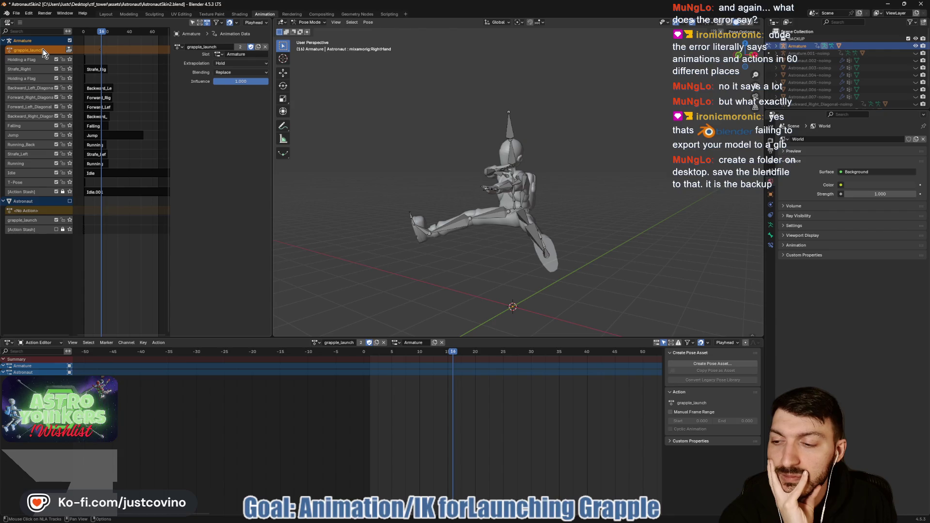
Push the active action to an NLA strip, save, then save a Desktop copy as AstronautSkin_Backup.blend
{"action": "left_click", "coordinate": [68, 50]}
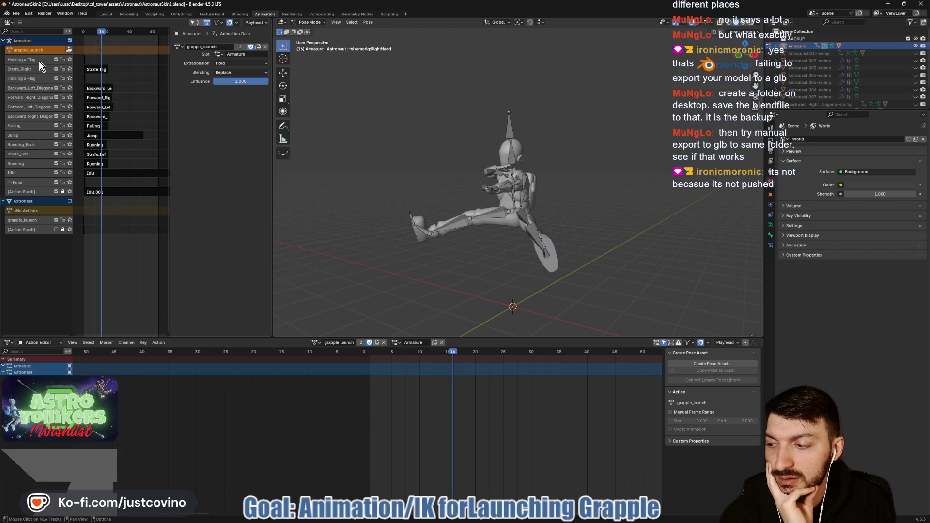
{"action": "key", "text": "ctrl+s"}
{"action": "left_click", "coordinate": [16, 13]}
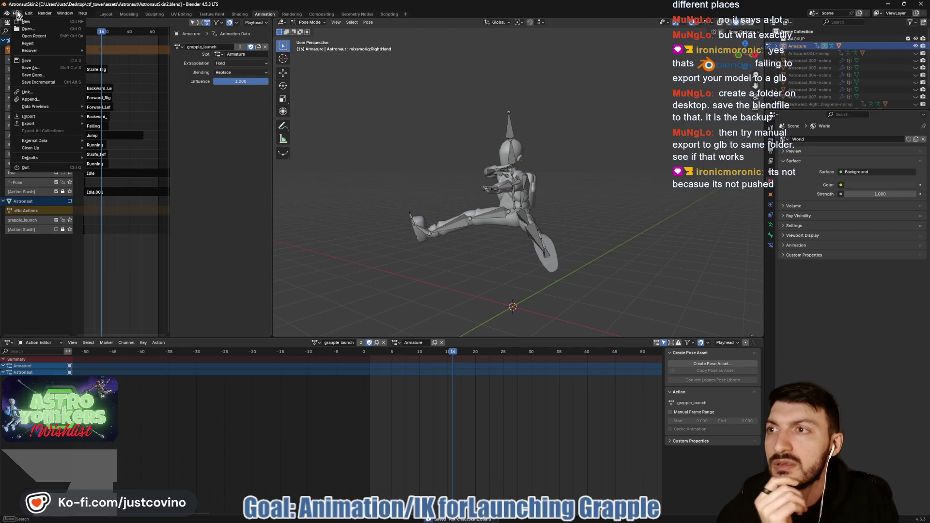
{"action": "left_click", "coordinate": [46, 67]}
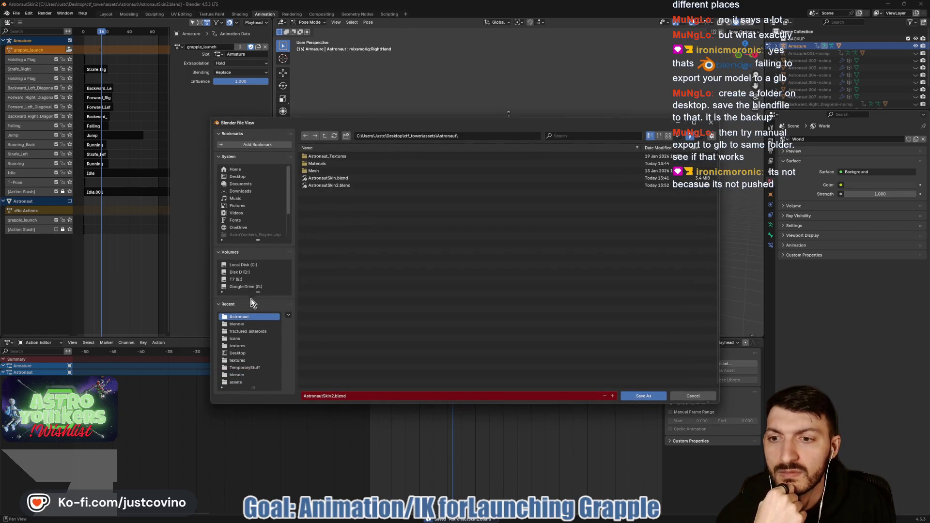
{"action": "left_click", "coordinate": [237, 177]}
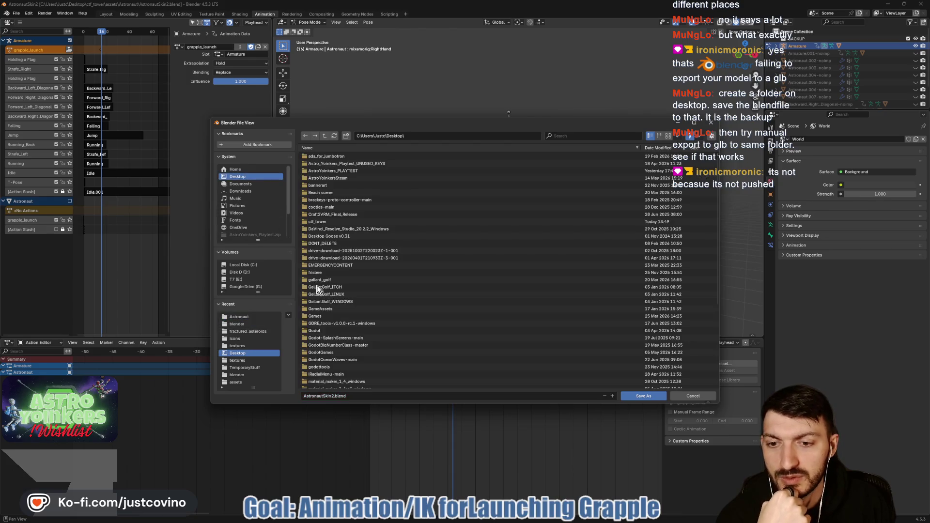
{"action": "left_click", "coordinate": [328, 396]}
{"action": "left_click", "coordinate": [333, 396]}
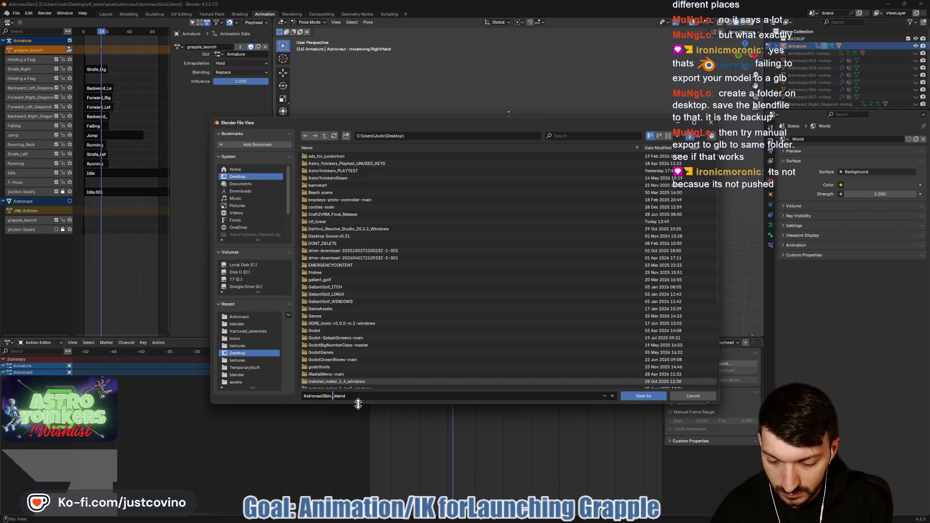
{"action": "type", "text": "ck"}
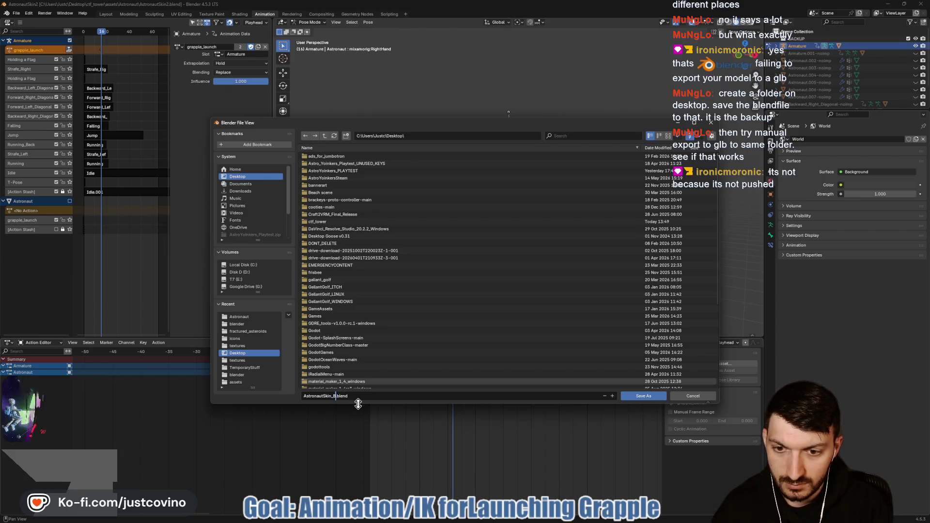
{"action": "type", "text": "up"}
{"action": "key", "text": "Return"}
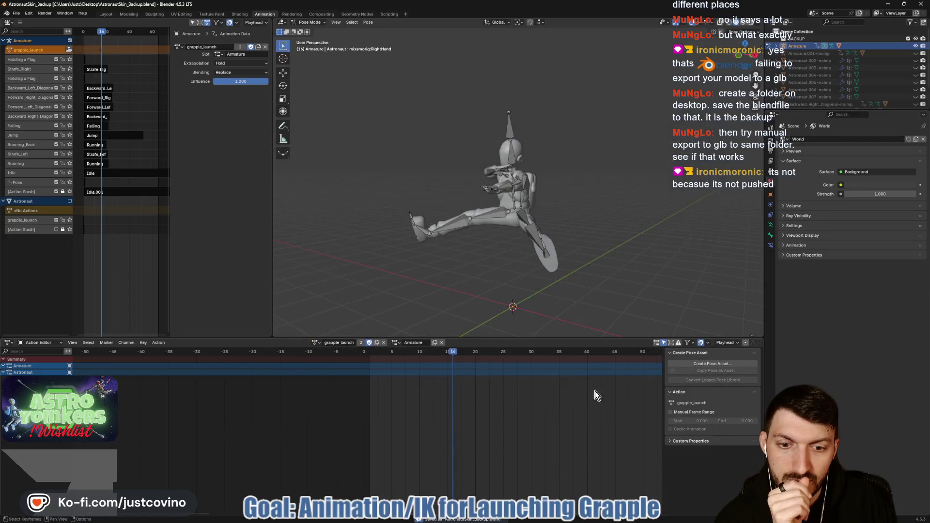
Back in Godot, remove AstronautSkin2.blend from the Astronaut folder
{"action": "mouse_move", "coordinate": [493, 520]}
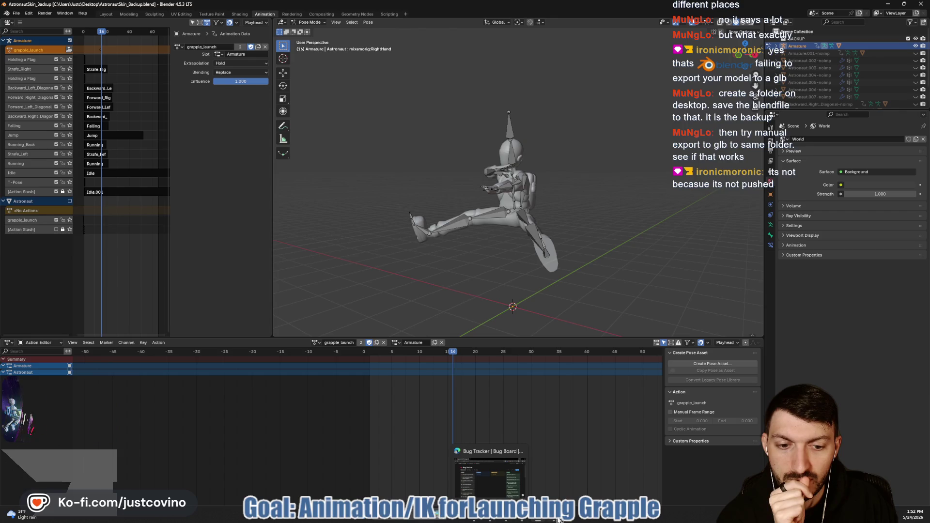
{"action": "left_click", "coordinate": [574, 517]}
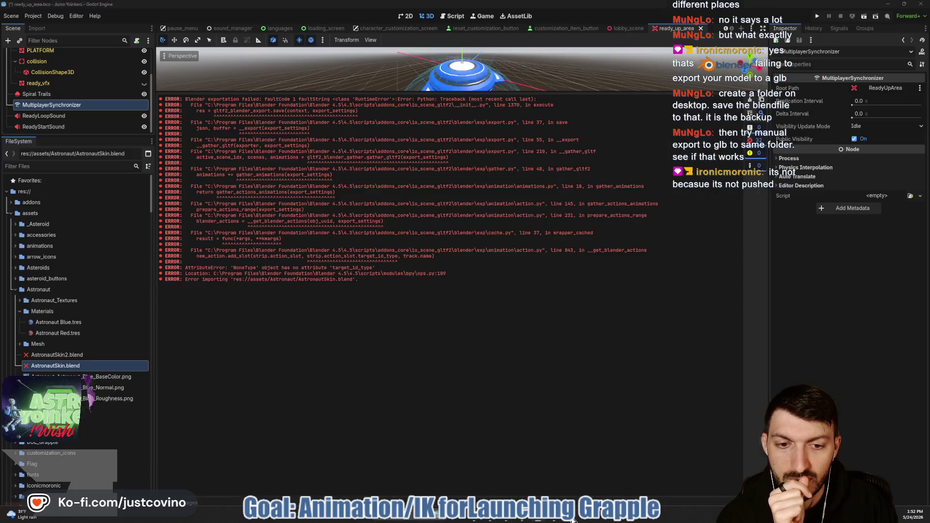
{"action": "left_click", "coordinate": [80, 353]}
{"action": "double_click", "coordinate": [80, 354]}
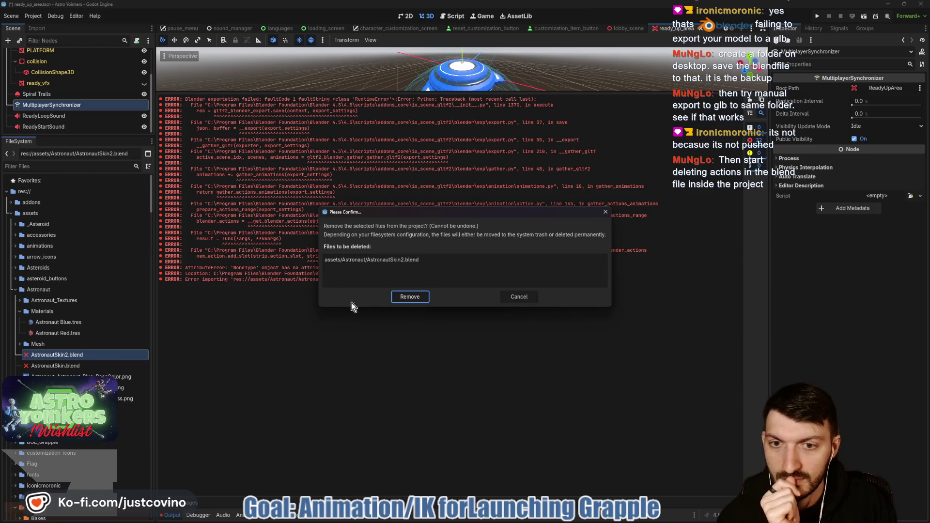
{"action": "left_click", "coordinate": [407, 296]}
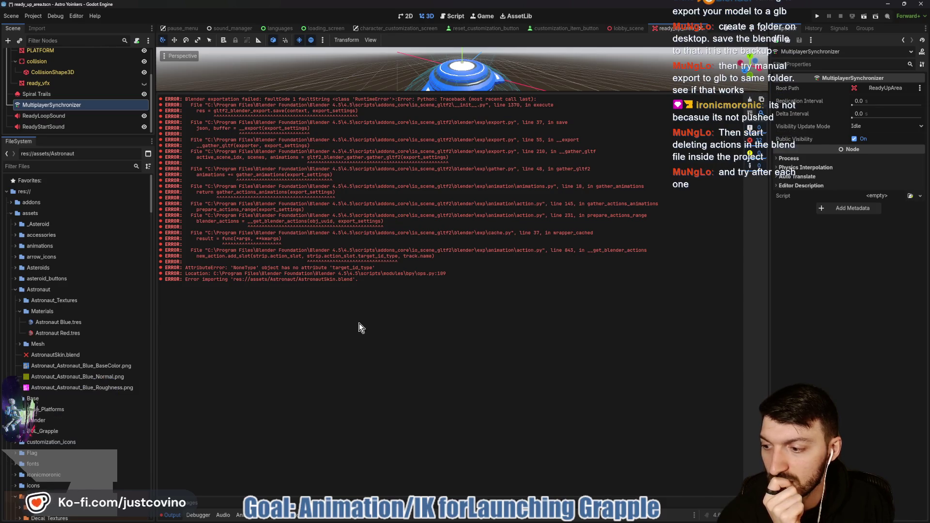
{"action": "mouse_move", "coordinate": [527, 521]}
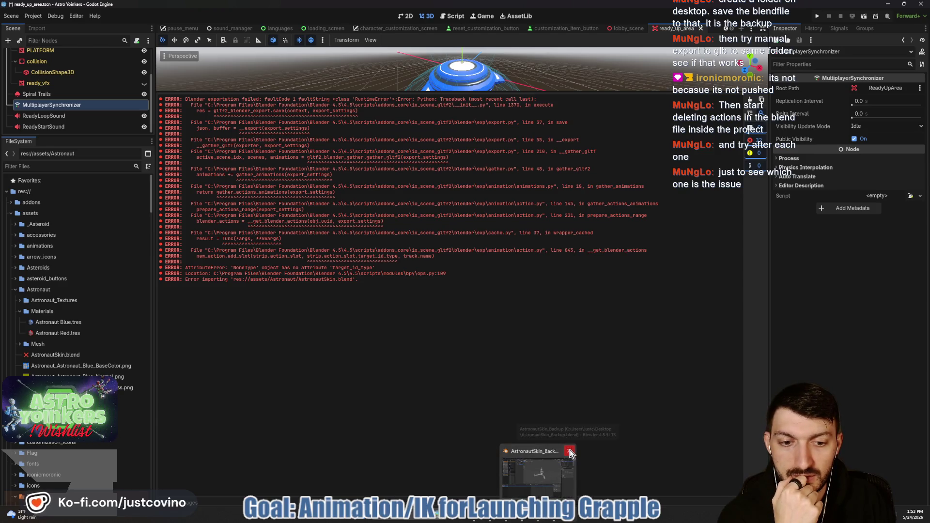
Browse to Desktop > ctf_tower > assets > Astronaut and open AstronautSkin.blend in Blender
{"action": "left_click", "coordinate": [481, 520]}
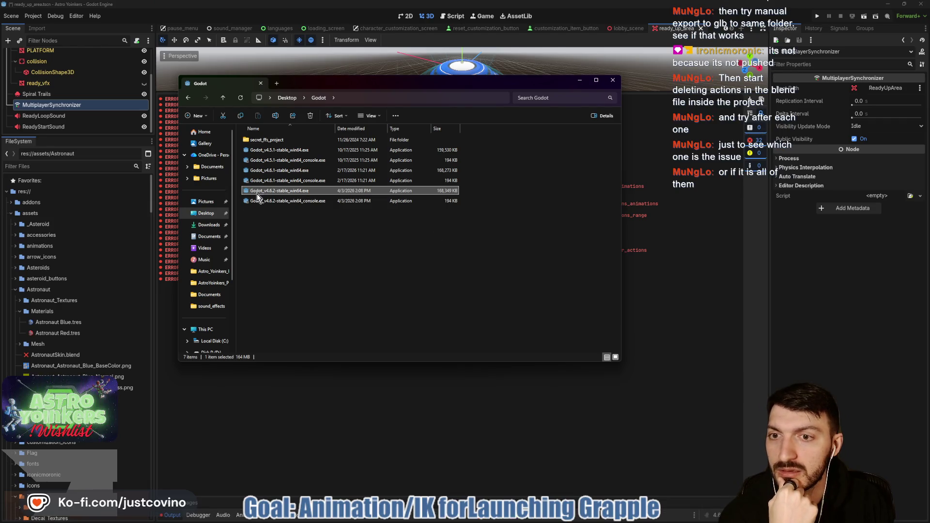
{"action": "left_click", "coordinate": [206, 213]}
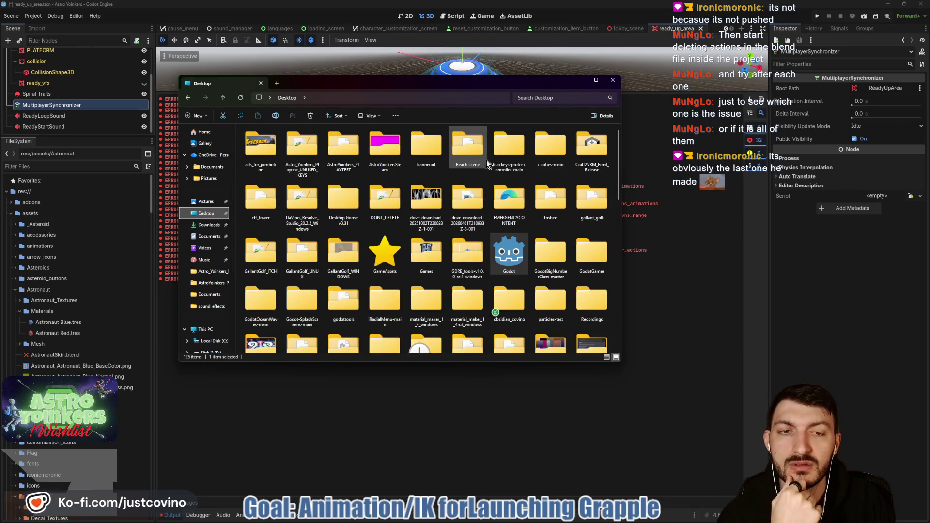
{"action": "double_click", "coordinate": [261, 196]}
{"action": "double_click", "coordinate": [260, 172]}
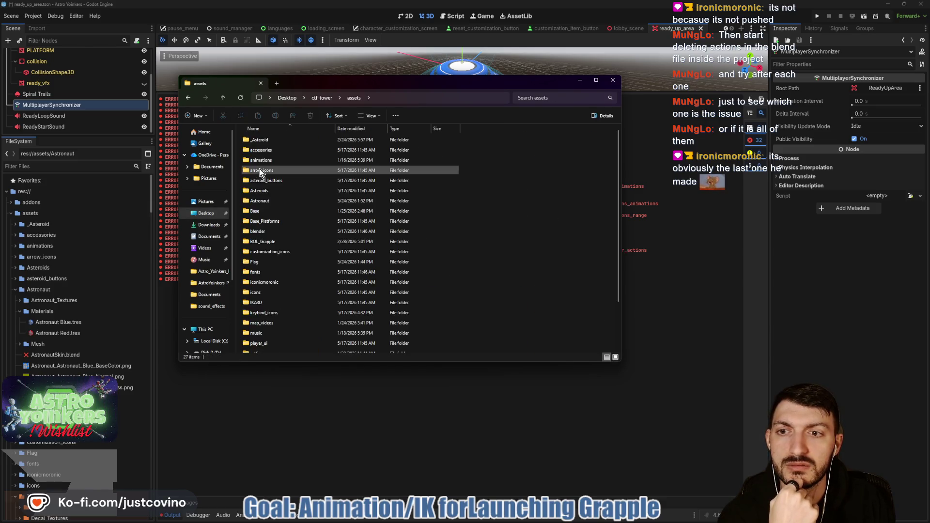
{"action": "double_click", "coordinate": [273, 200]}
{"action": "double_click", "coordinate": [277, 244]}
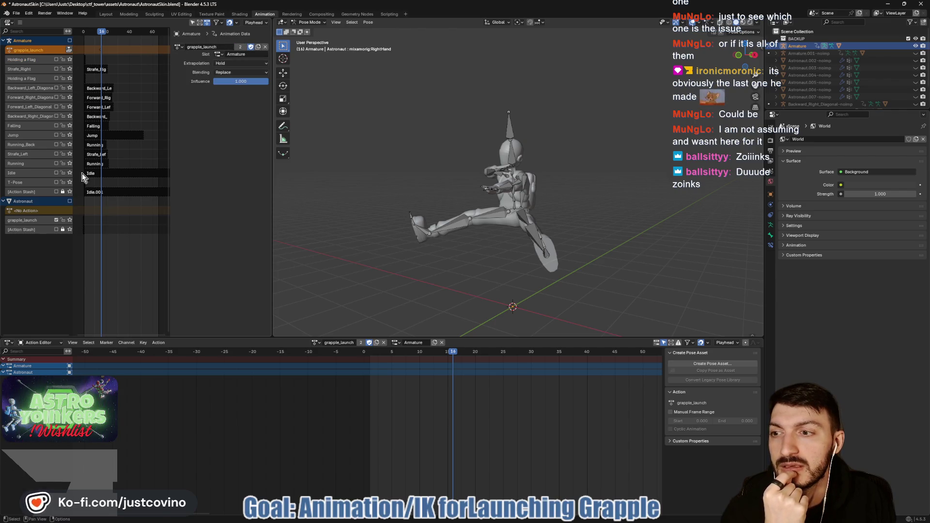
{"action": "left_click", "coordinate": [23, 222]}
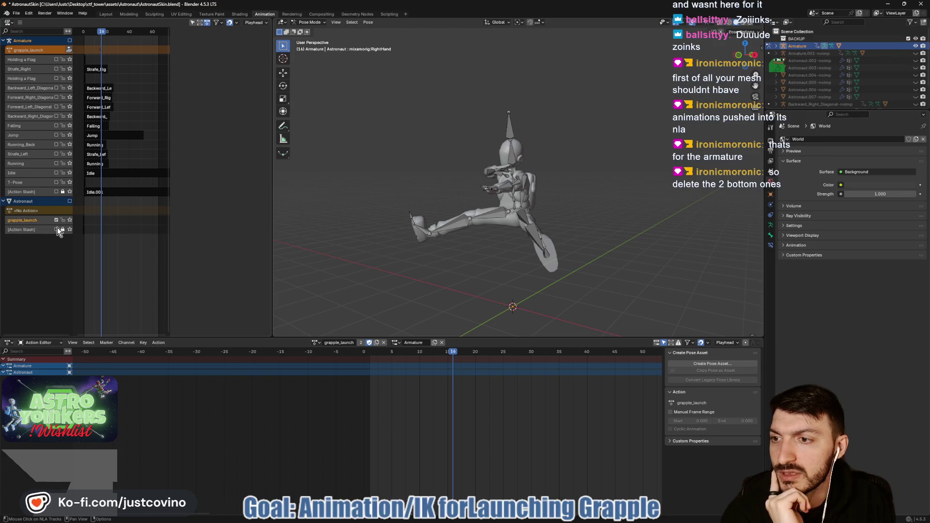
Delete the Astronaut mesh's grapple_launch NLA track, leaving its action row empty
{"action": "right_click", "coordinate": [36, 223]}
{"action": "mouse_move", "coordinate": [36, 222]}
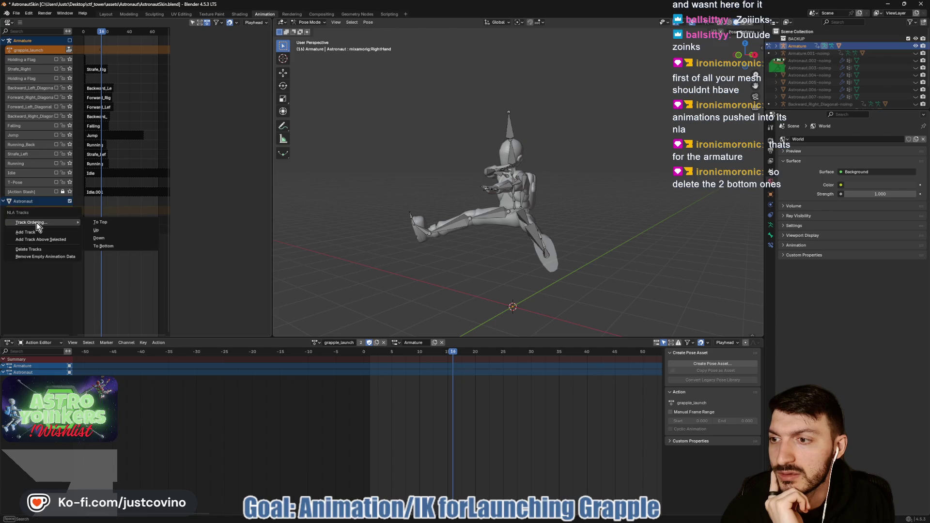
{"action": "left_click", "coordinate": [40, 248]}
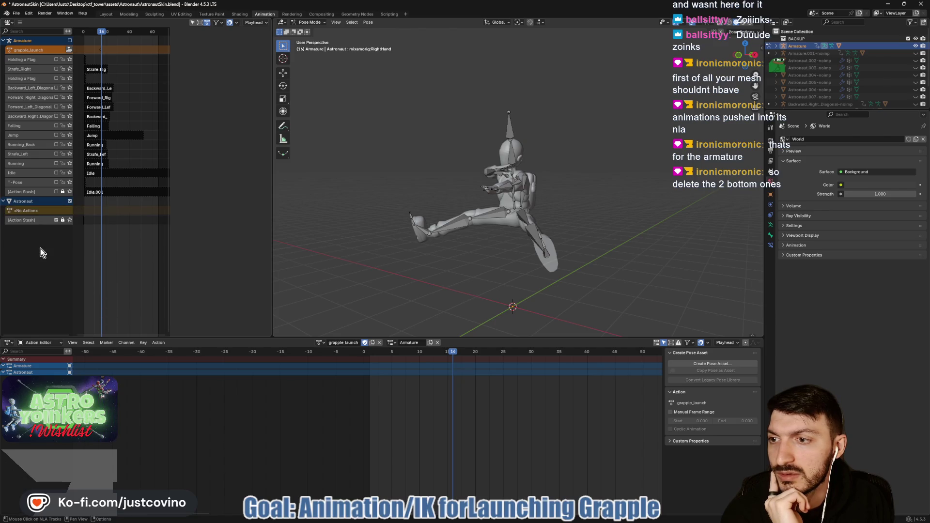
{"action": "right_click", "coordinate": [38, 219]}
{"action": "left_click", "coordinate": [35, 217]}
{"action": "right_click", "coordinate": [47, 220]}
{"action": "left_click", "coordinate": [46, 221]}
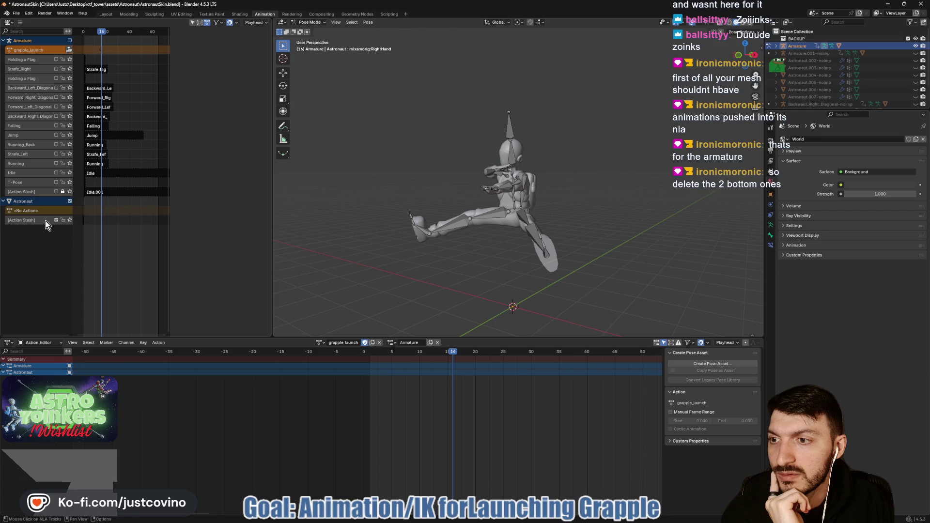
{"action": "right_click", "coordinate": [40, 222]}
{"action": "left_click", "coordinate": [40, 222]}
{"action": "left_click", "coordinate": [36, 211]}
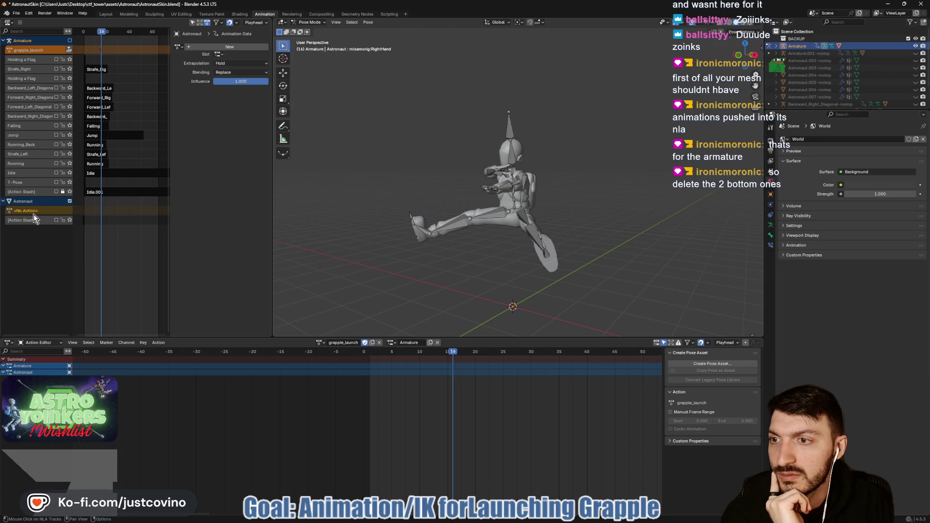
{"action": "right_click", "coordinate": [33, 215]}
{"action": "left_click", "coordinate": [35, 214]}
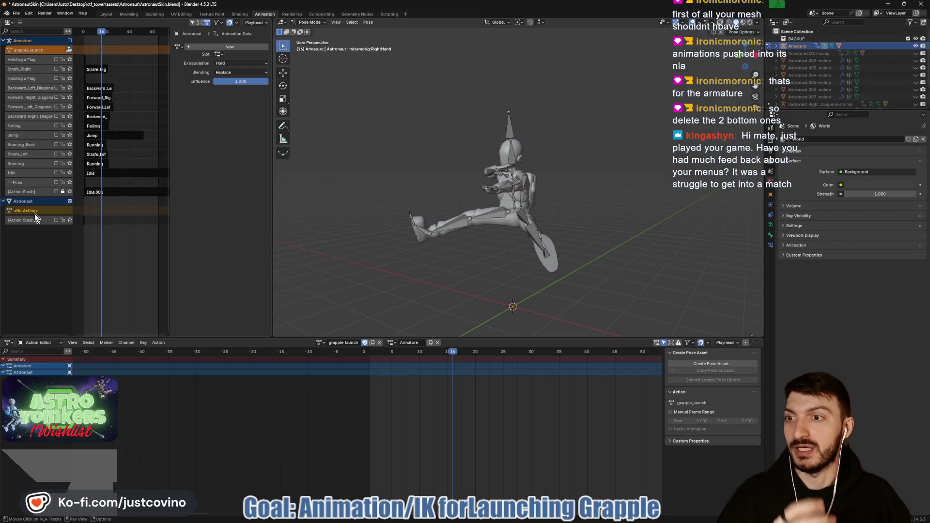
Check the Armature's grapple_launch track and the mesh's empty action row, then return to Godot
{"action": "left_click", "coordinate": [39, 51]}
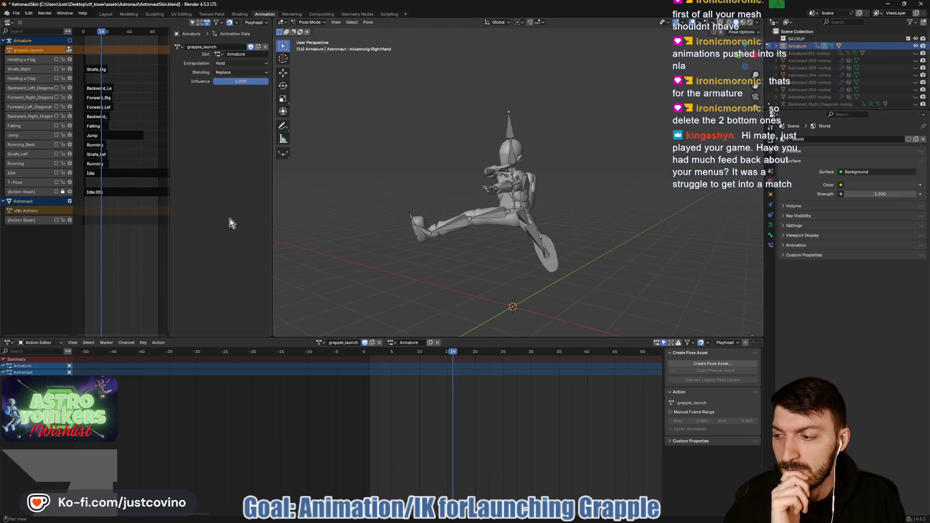
{"action": "left_click", "coordinate": [34, 214]}
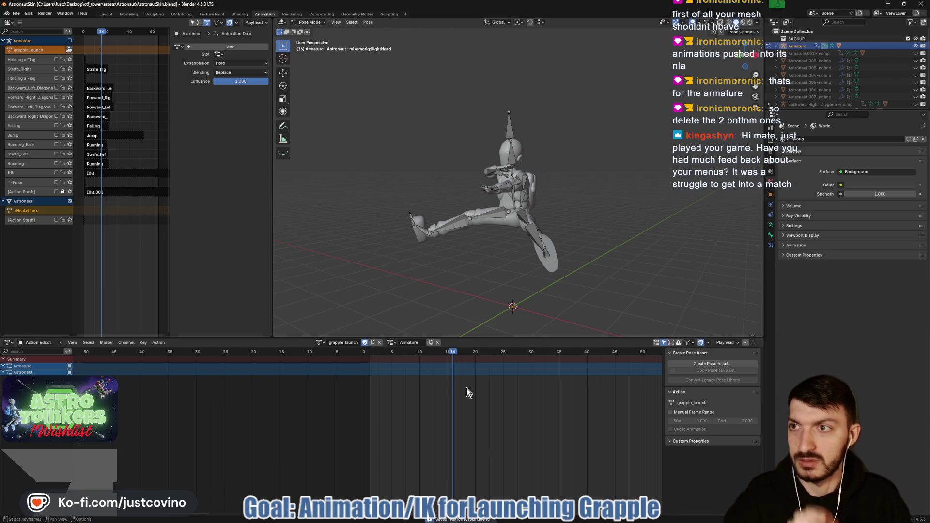
{"action": "mouse_move", "coordinate": [491, 520]}
{"action": "left_click", "coordinate": [549, 519]}
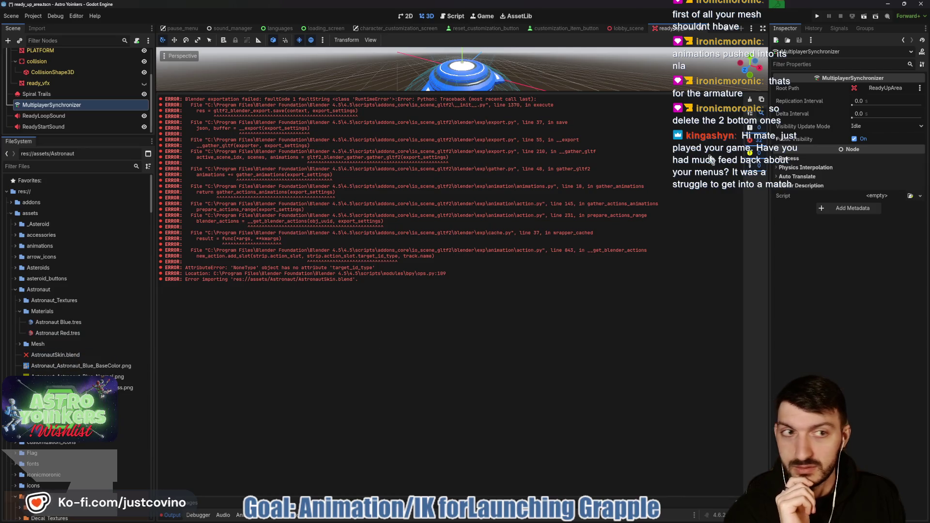
Clear the old output log and reimport AstronautSkin.blend
{"action": "left_click", "coordinate": [750, 99]}
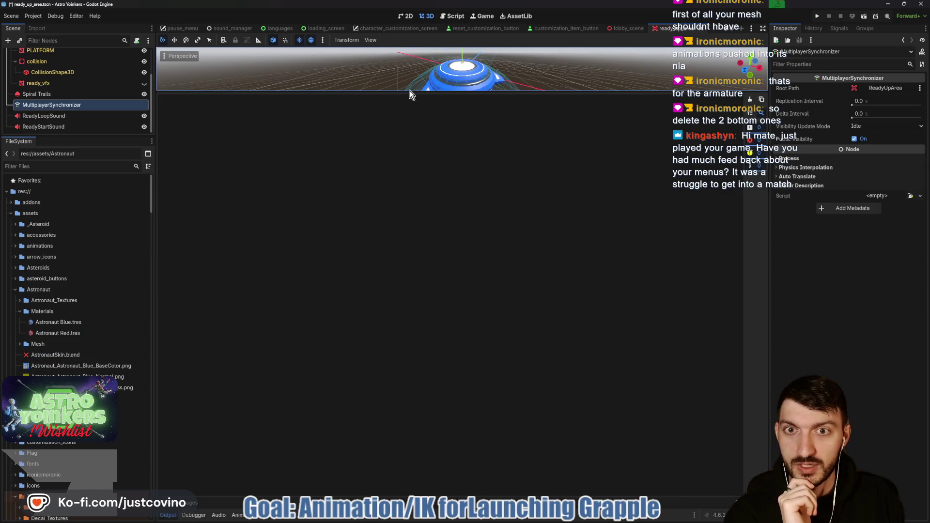
{"action": "left_click_drag", "start_coordinate": [413, 96], "coordinate": [413, 212]}
{"action": "left_click", "coordinate": [38, 356]}
{"action": "right_click", "coordinate": [36, 355]}
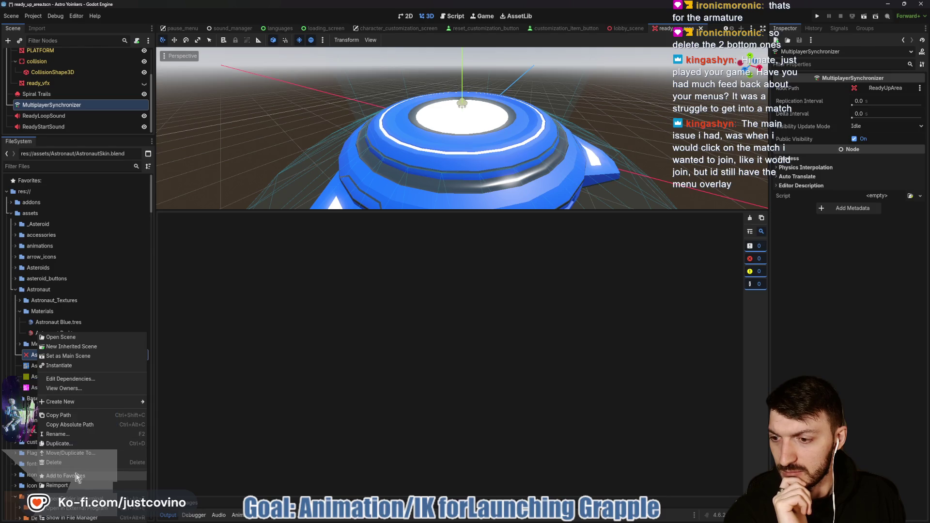
{"action": "left_click", "coordinate": [116, 486]}
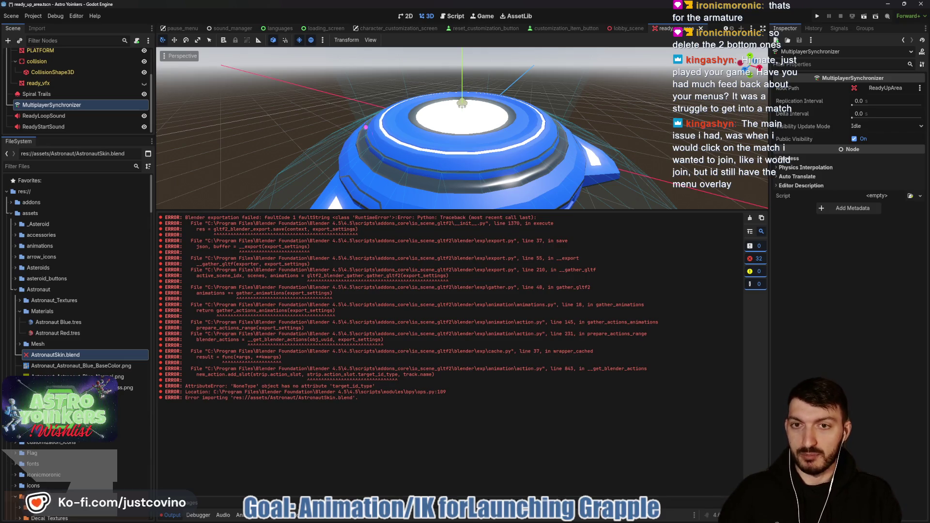
Enlarge the 3D view over the output log and move it to the blue-pod hallway
{"action": "left_click_drag", "start_coordinate": [357, 112], "coordinate": [651, 164]}
{"action": "left_click_drag", "start_coordinate": [358, 197], "coordinate": [654, 239]}
{"action": "left_click_drag", "start_coordinate": [370, 263], "coordinate": [651, 281]}
{"action": "key", "text": "Escape"}
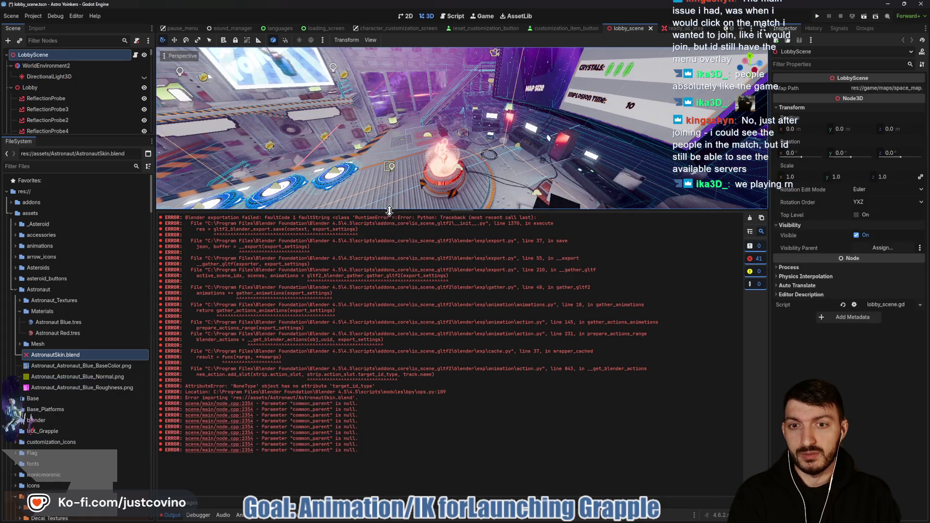
{"action": "left_click_drag", "start_coordinate": [406, 210], "coordinate": [416, 376]}
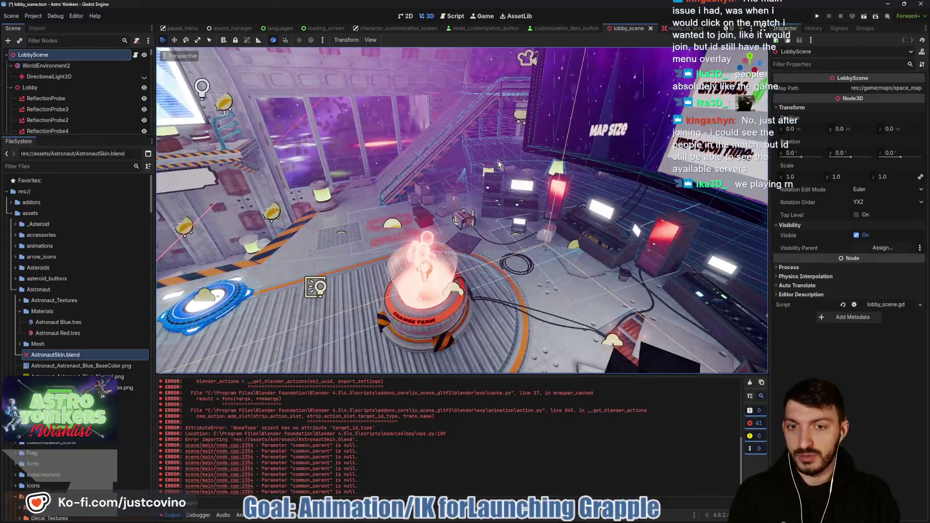
{"action": "scroll", "coordinate": [370, 263], "scroll_direction": "down", "scroll_amount": 5}
{"action": "scroll", "coordinate": [473, 252], "scroll_direction": "up", "scroll_amount": 5}
{"action": "left_click_drag", "start_coordinate": [473, 252], "coordinate": [452, 231]}
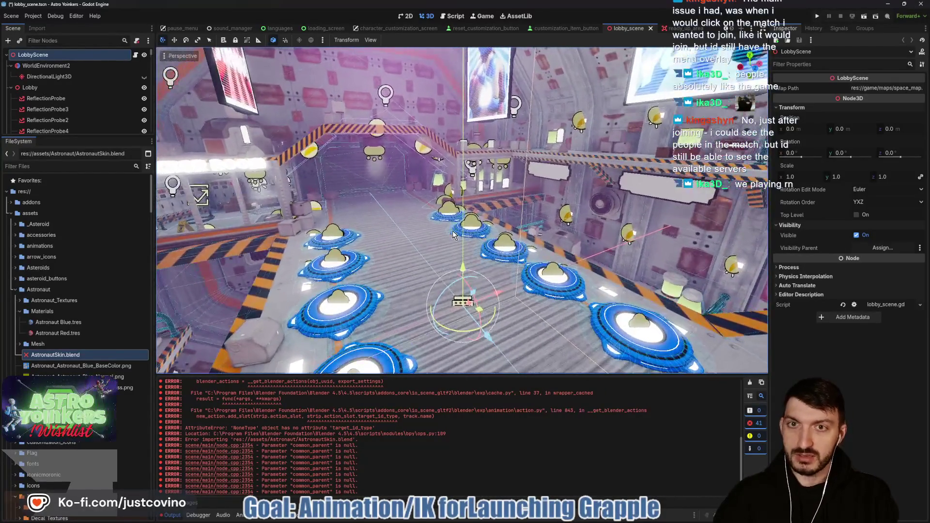
Filter project files by 'lobby_brows' and open lobby_browser.tscn
{"action": "left_click", "coordinate": [67, 166]}
{"action": "type", "text": "lobby_"}
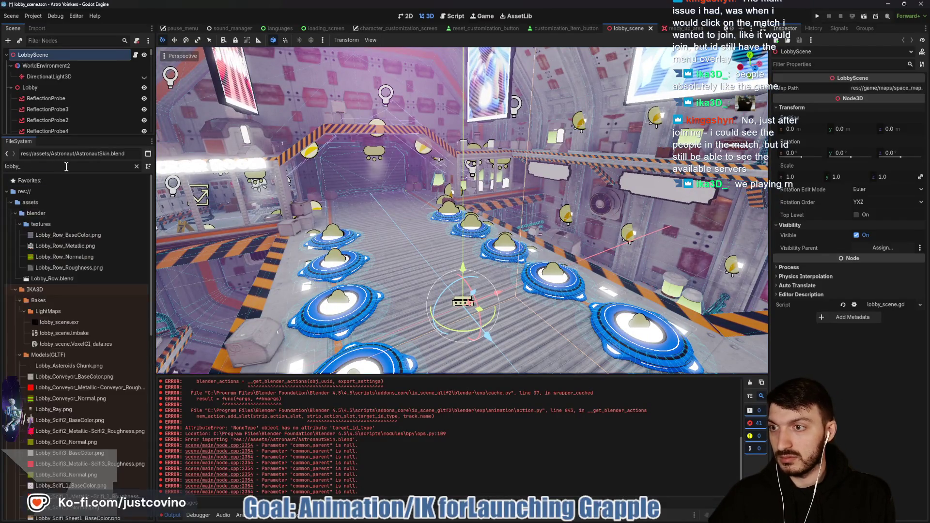
{"action": "type", "text": "brows"}
{"action": "left_click", "coordinate": [74, 225]}
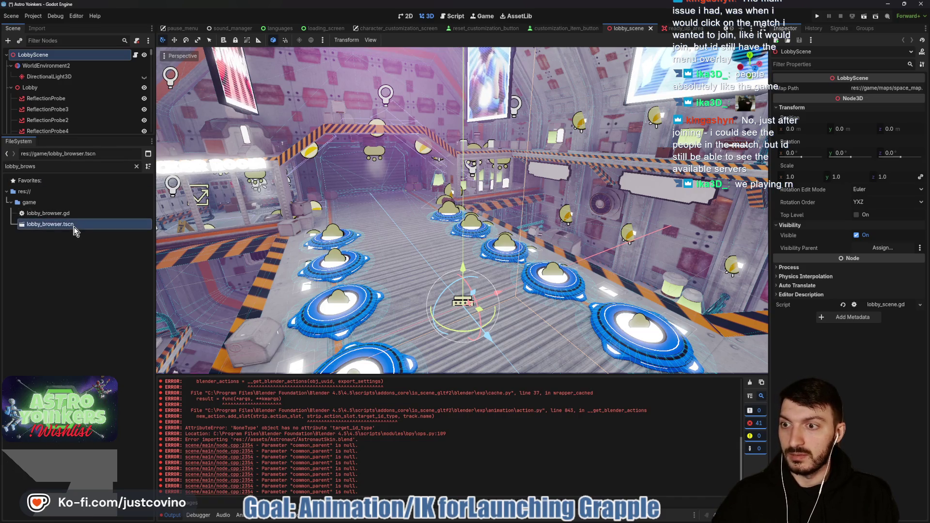
{"action": "double_click", "coordinate": [75, 225]}
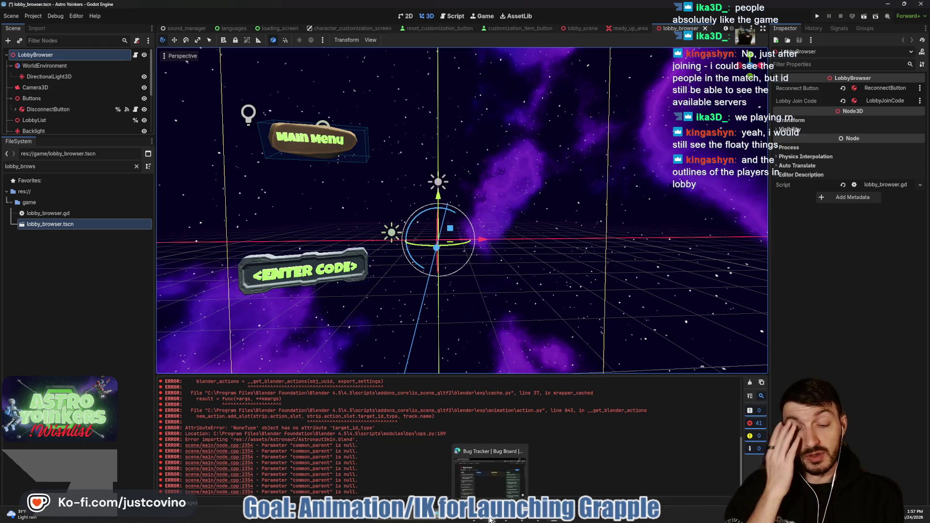
Add TODO card 'When trying to join, pause menu showing + map not changing' and open its page
{"action": "left_click", "coordinate": [489, 520]}
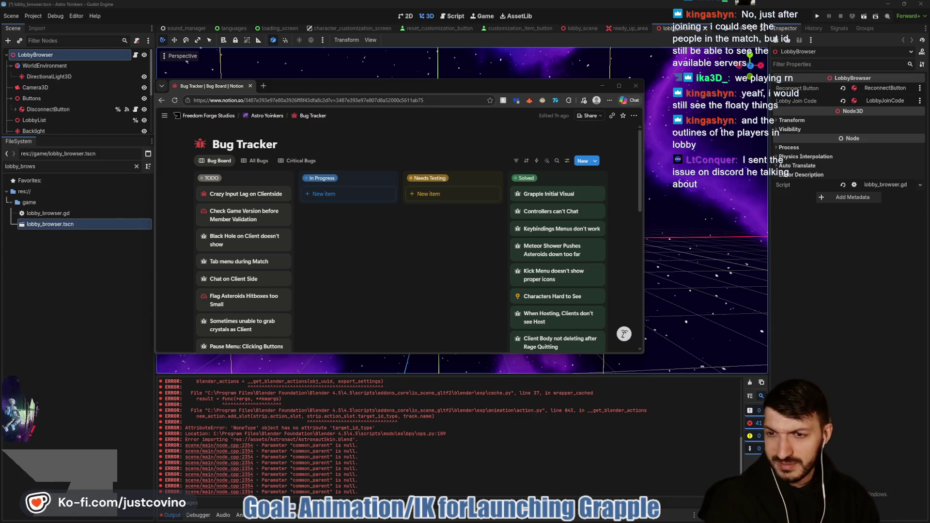
{"action": "scroll", "coordinate": [242, 272], "scroll_direction": "down", "scroll_amount": 2}
{"action": "left_click", "coordinate": [226, 291]}
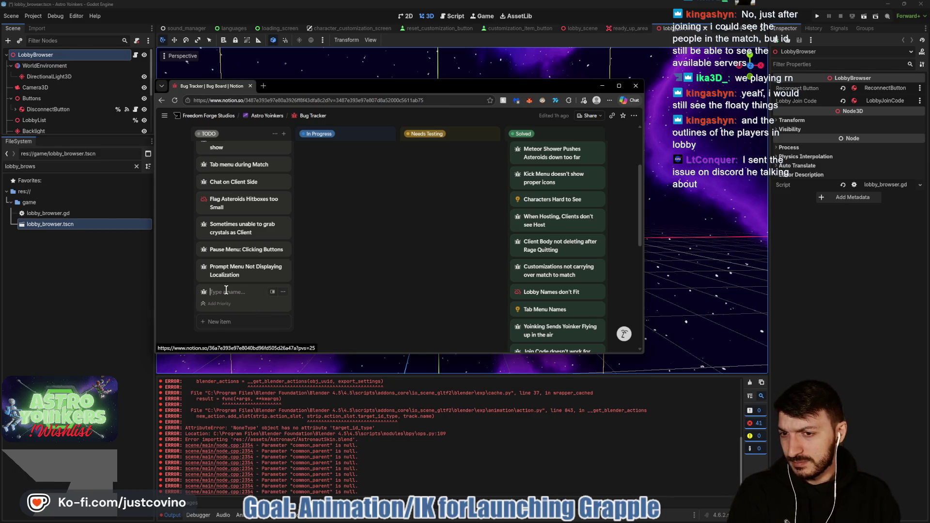
{"action": "type", "text": "When trying to"}
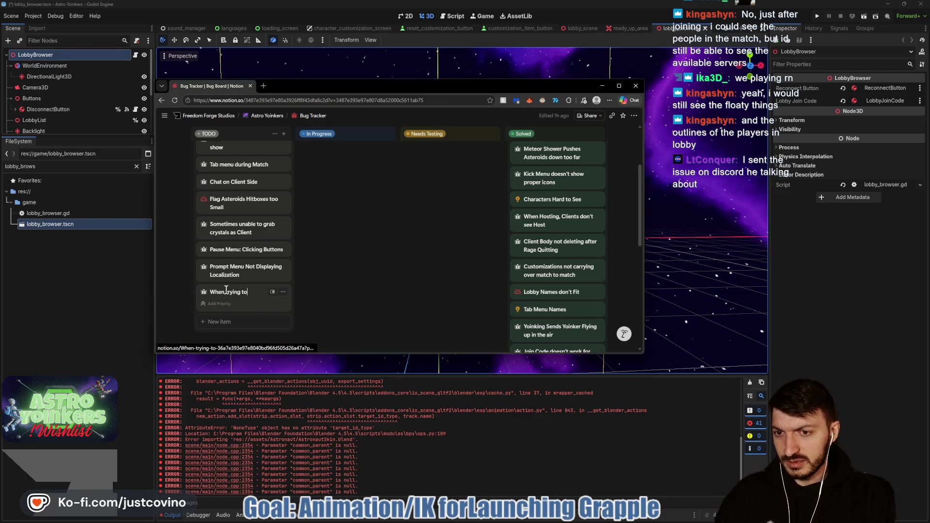
{"action": "type", "text": " join, "}
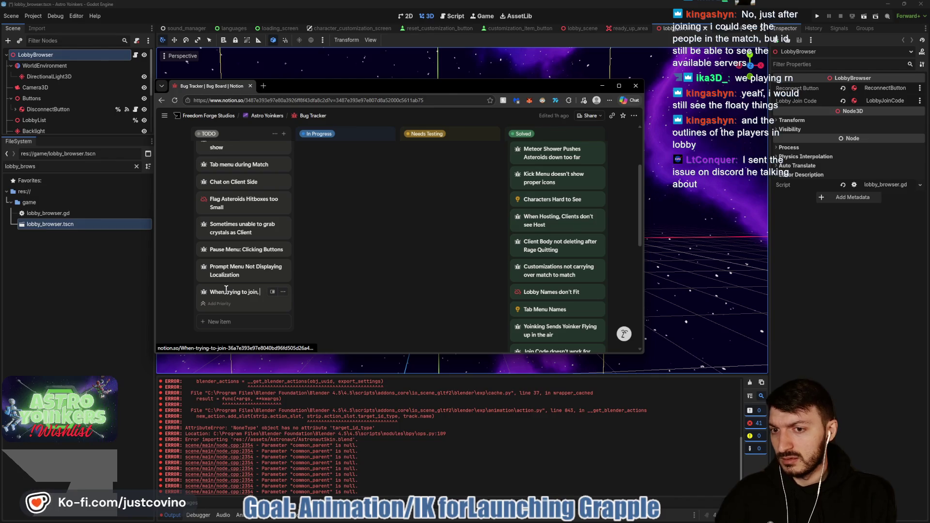
{"action": "type", "text": "pause menu show"}
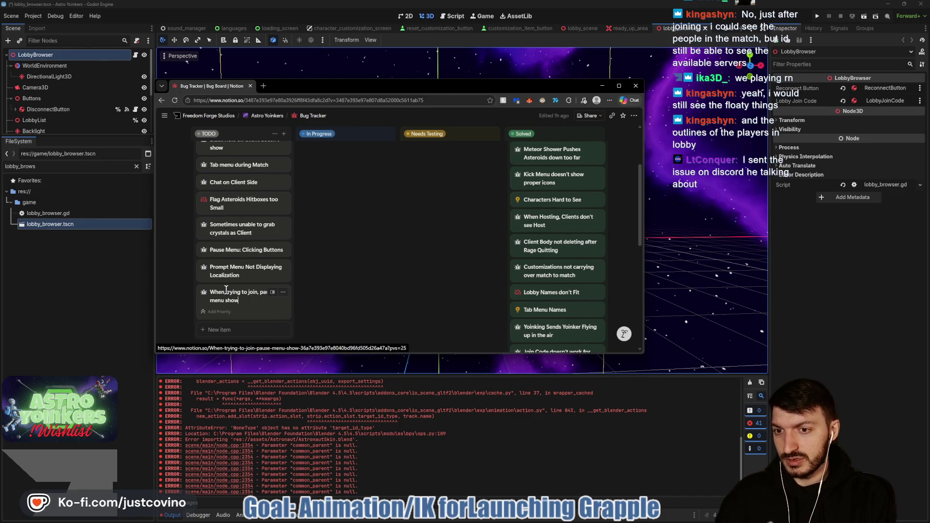
{"action": "type", "text": "ing + map not sh"}
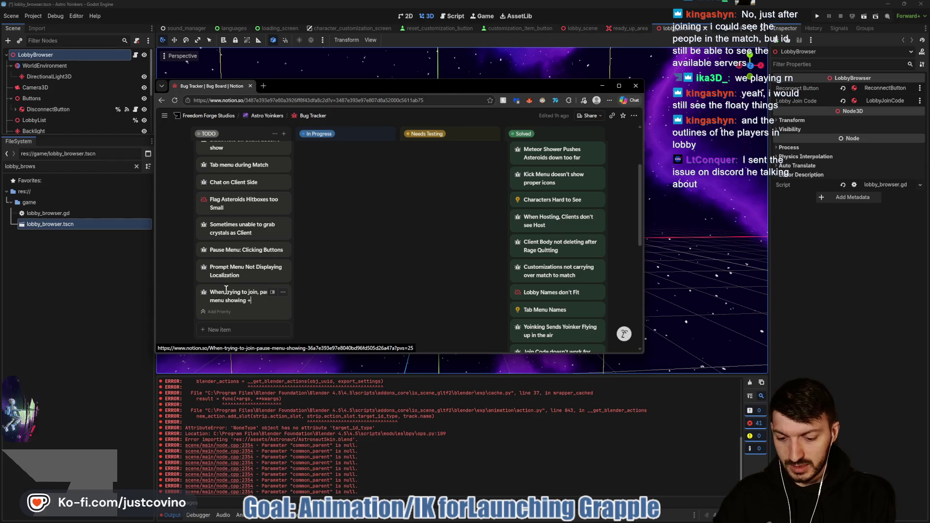
{"action": "key", "text": "BackSpace"}
{"action": "key", "text": "BackSpace"}
{"action": "type", "text": "changing"}
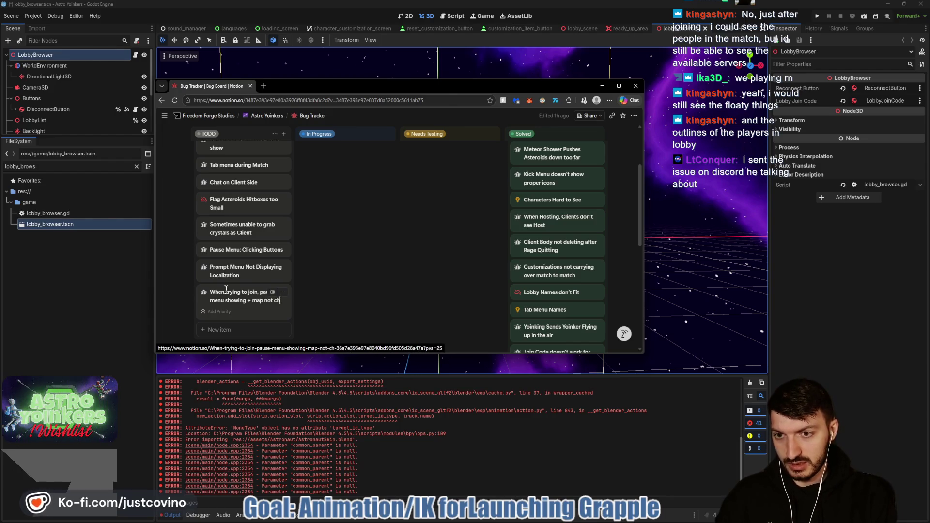
{"action": "key", "text": "Return"}
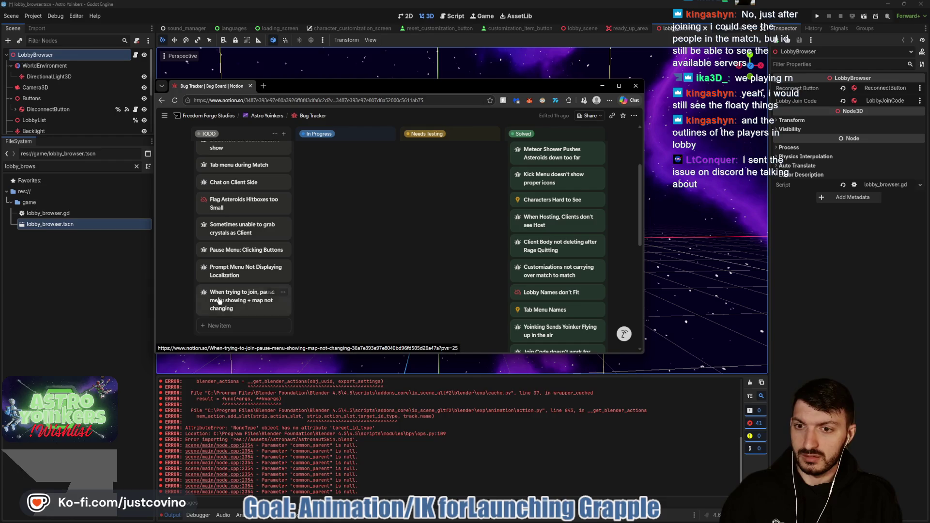
{"action": "left_click", "coordinate": [229, 304]}
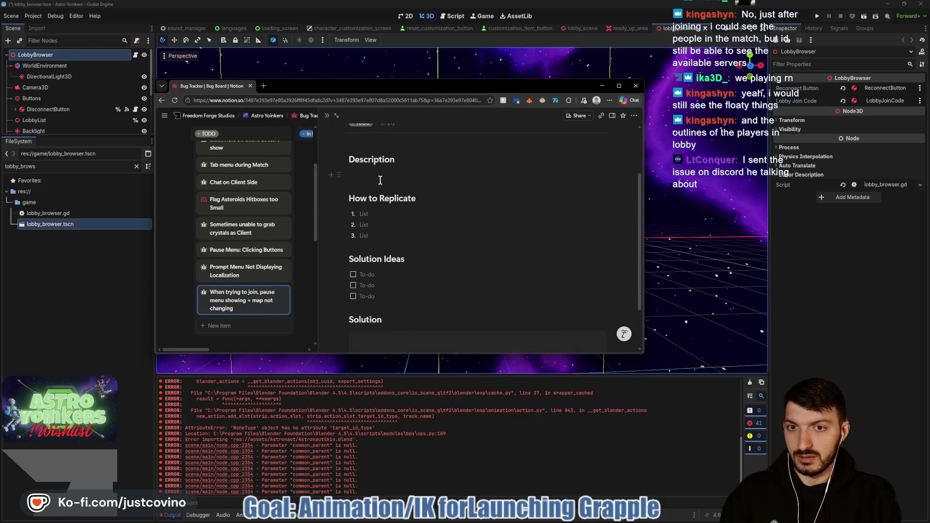
Drag the pause-menu screenshot into the bug's Description block
{"action": "left_click", "coordinate": [381, 181]}
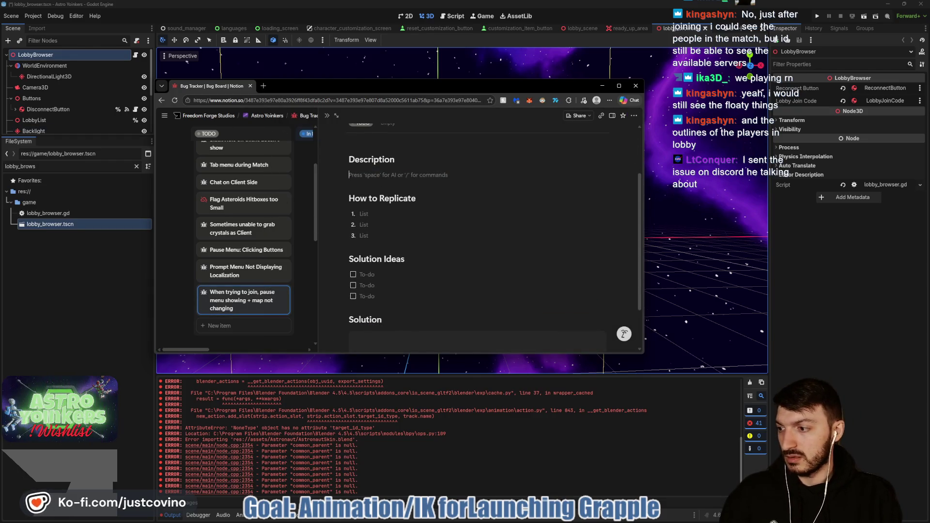
{"action": "mouse_move", "coordinate": [311, 168]}
{"action": "left_mouse_down"}
{"action": "mouse_move", "coordinate": [415, 187]}
{"action": "mouse_move", "coordinate": [394, 179]}
{"action": "mouse_move", "coordinate": [414, 263]}
{"action": "left_mouse_up"}
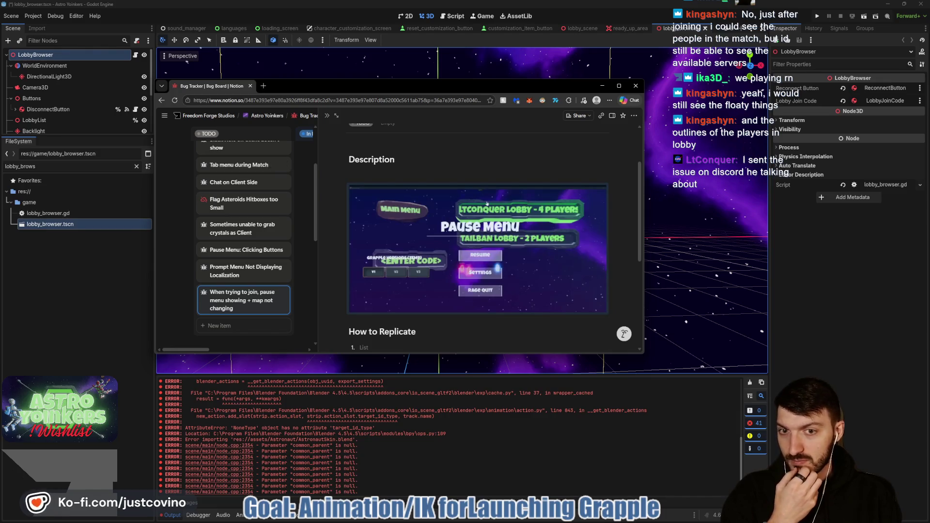
{"action": "left_click", "coordinate": [426, 176]}
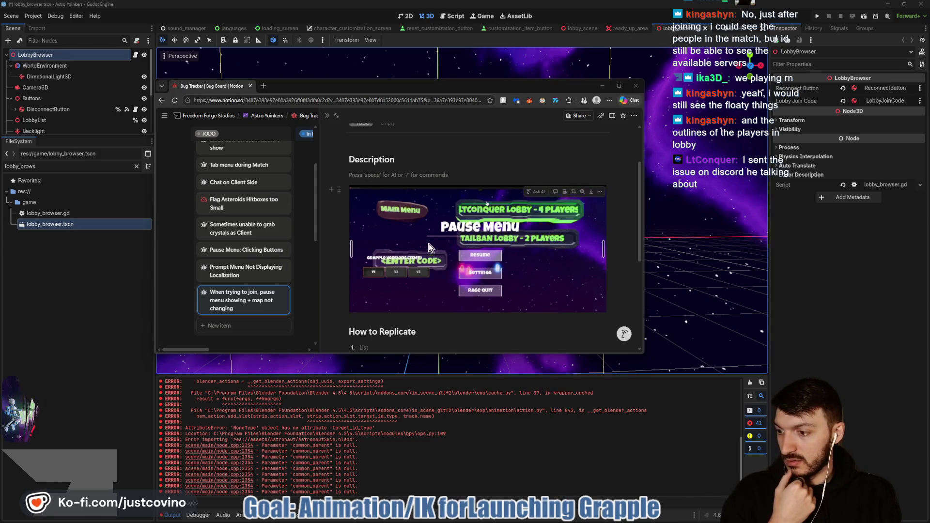
Close and reopen the bug page to confirm the screenshot, then return to Godot
{"action": "scroll", "coordinate": [321, 305], "scroll_direction": "down", "scroll_amount": 1}
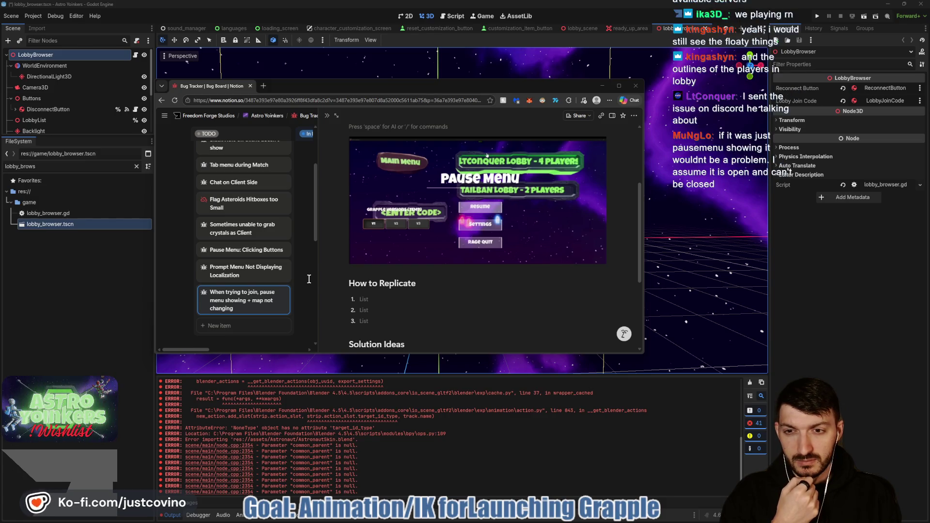
{"action": "left_click", "coordinate": [309, 279]}
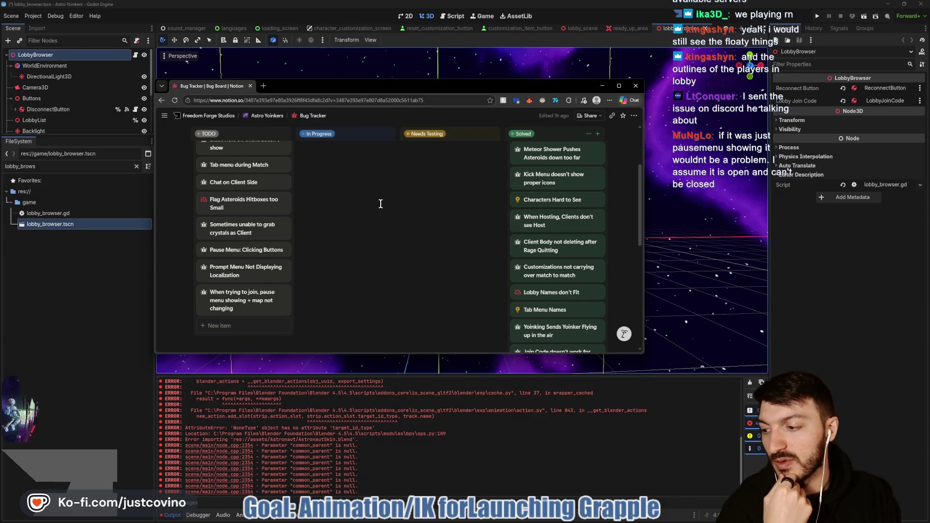
{"action": "left_click", "coordinate": [238, 305]}
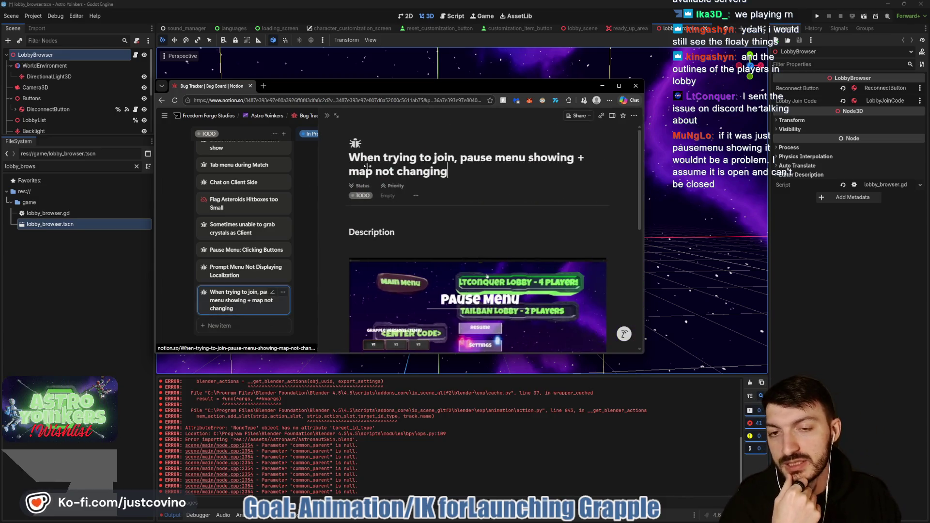
{"action": "scroll", "coordinate": [491, 234], "scroll_direction": "down", "scroll_amount": 3}
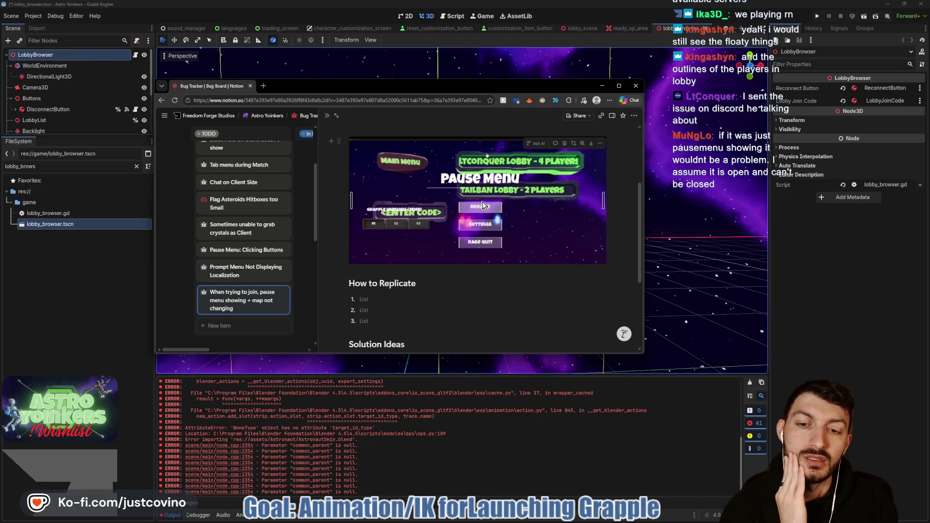
{"action": "scroll", "coordinate": [487, 199], "scroll_direction": "up", "scroll_amount": 1}
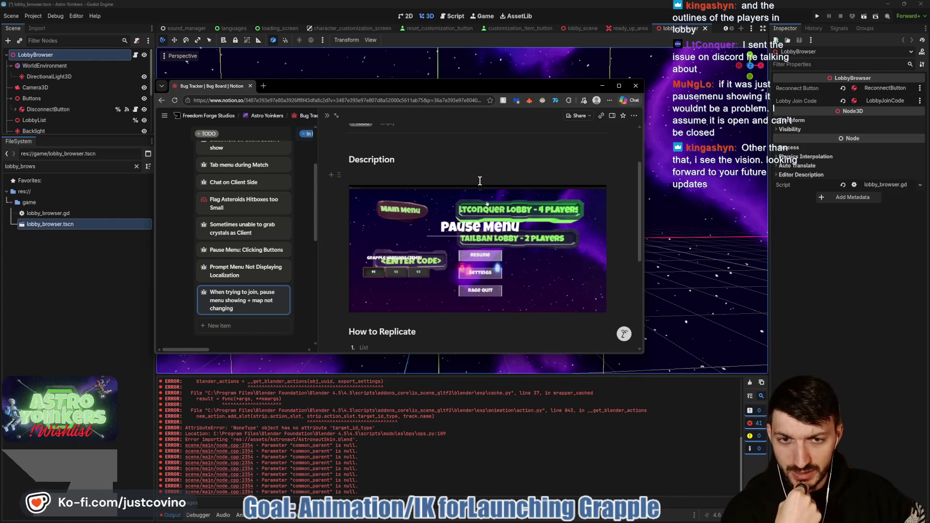
{"action": "left_click", "coordinate": [602, 86]}
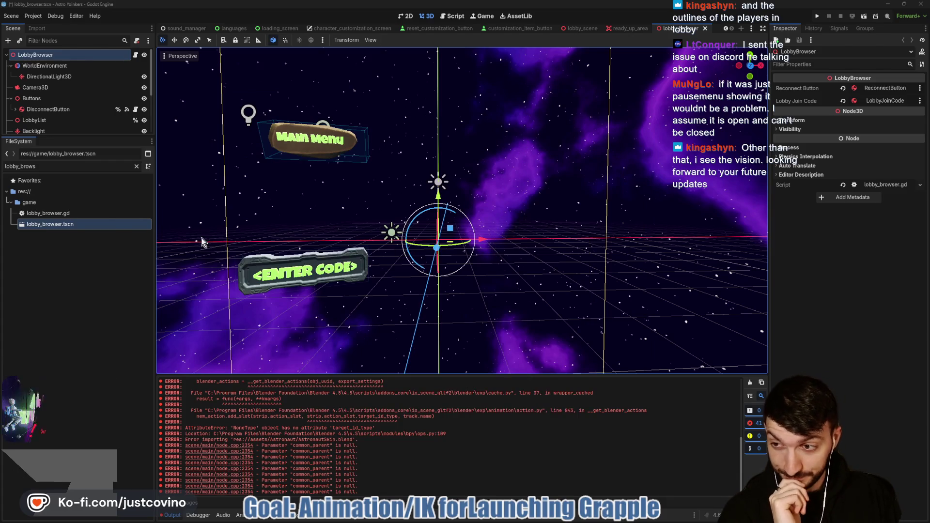
Widen the scene tree, clear the file filter and select AstronautSkin.blend
{"action": "left_click_drag", "start_coordinate": [97, 137], "coordinate": [89, 283]}
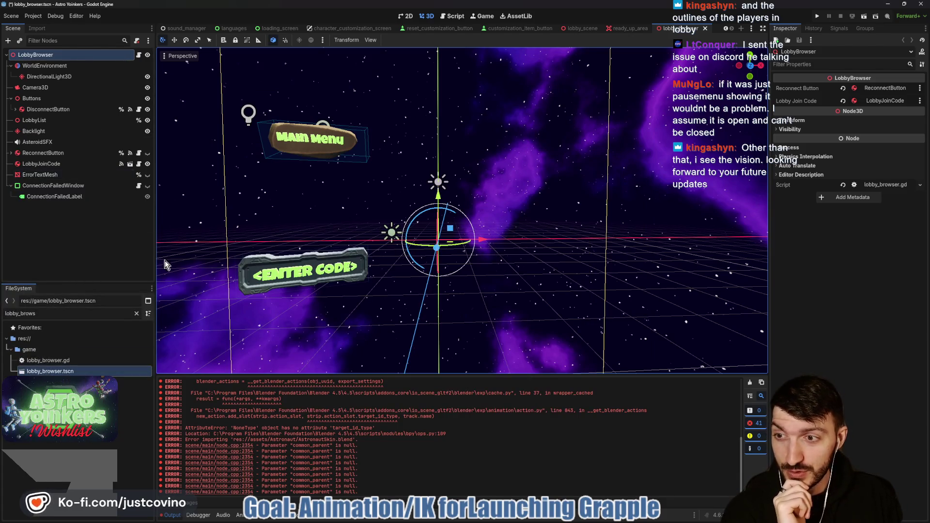
{"action": "left_click", "coordinate": [137, 313]}
{"action": "scroll", "coordinate": [107, 424], "scroll_direction": "up", "scroll_amount": 10}
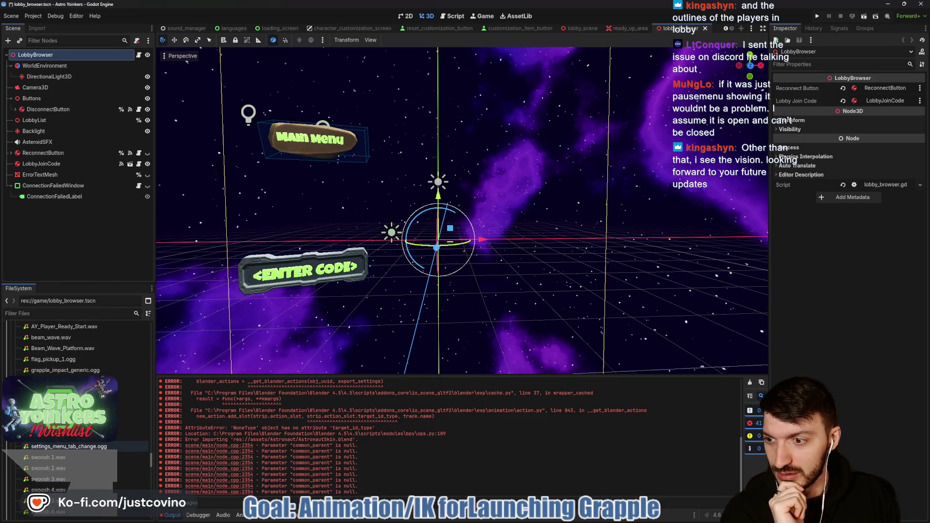
{"action": "scroll", "coordinate": [77, 388], "scroll_direction": "up", "scroll_amount": 10}
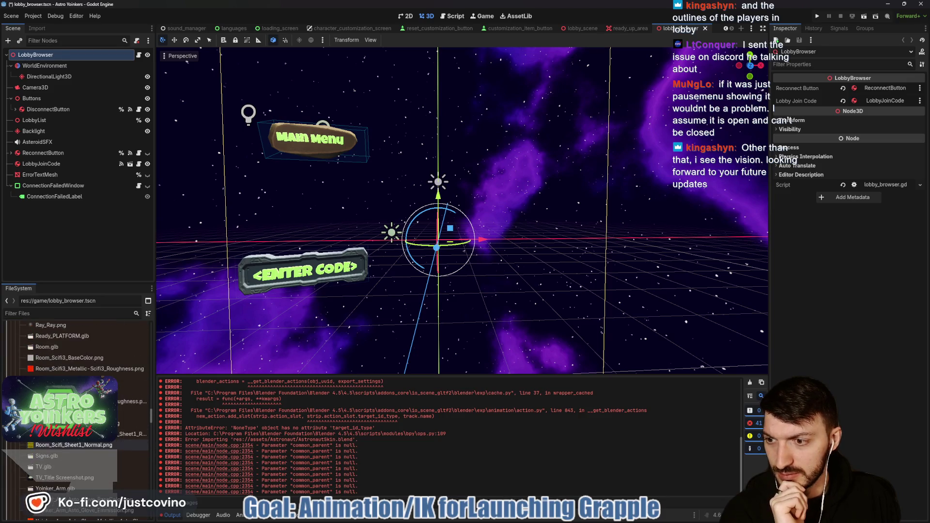
{"action": "scroll", "coordinate": [78, 387], "scroll_direction": "up", "scroll_amount": 10}
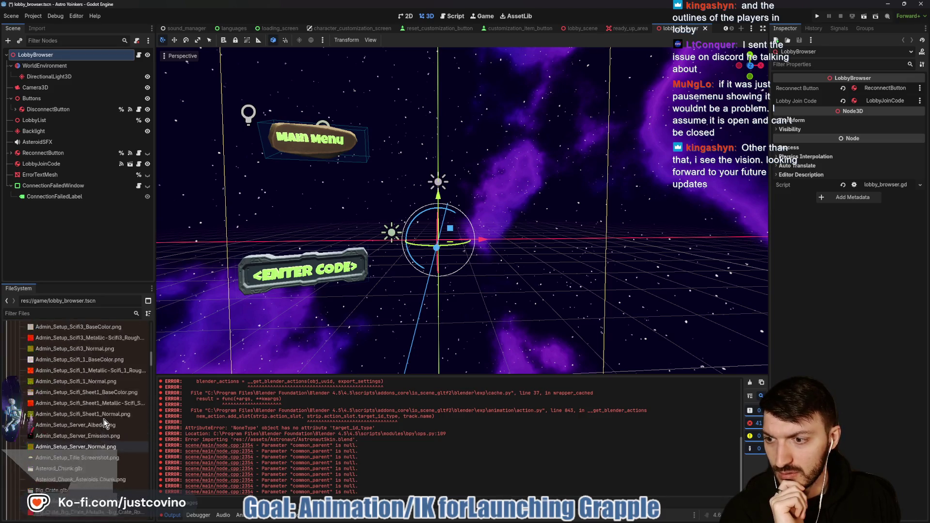
{"action": "left_click", "coordinate": [131, 431]}
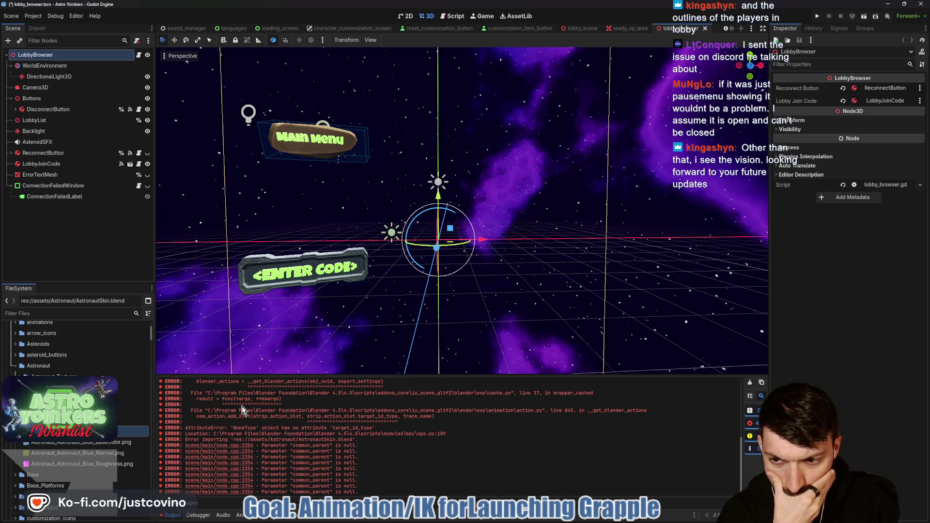
Enlarge the output log to read the 'target_id_type' traceback, then switch to Blender
{"action": "scroll", "coordinate": [319, 421], "scroll_direction": "up", "scroll_amount": 8}
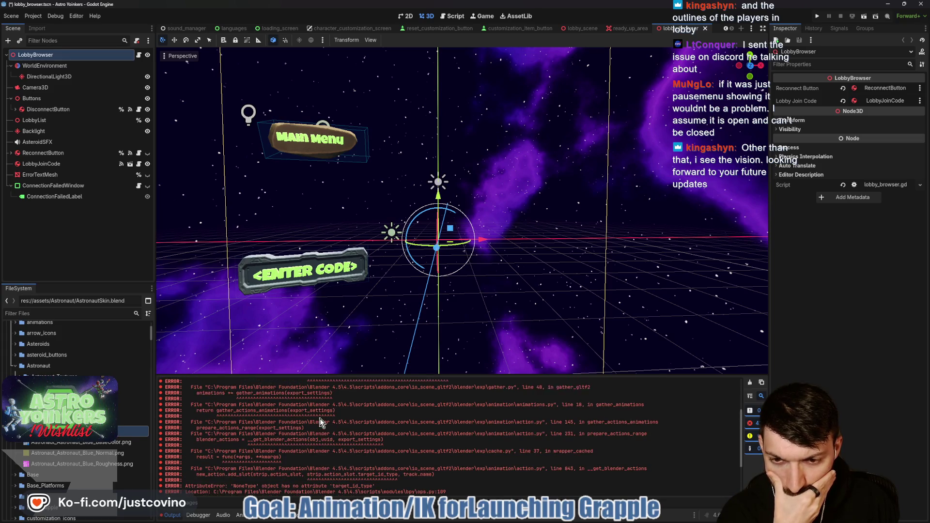
{"action": "scroll", "coordinate": [319, 421], "scroll_direction": "up", "scroll_amount": 1}
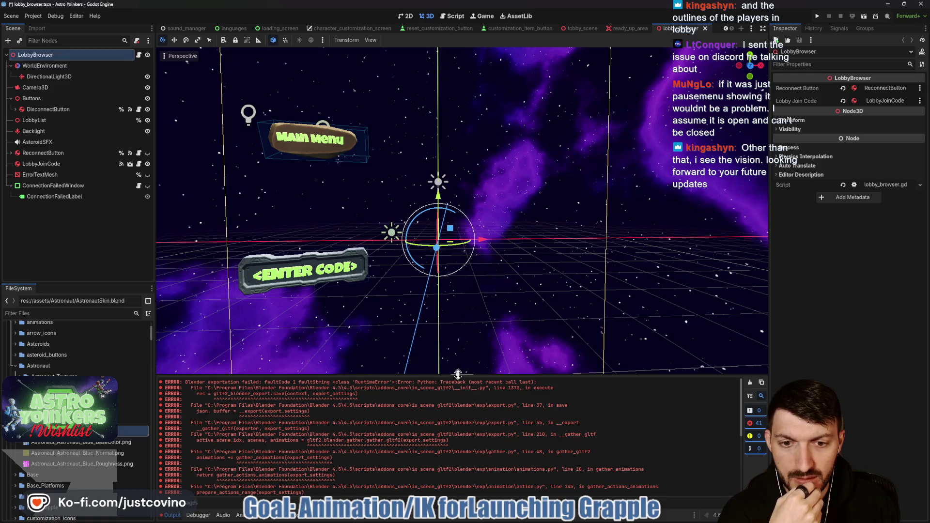
{"action": "left_click_drag", "start_coordinate": [458, 375], "coordinate": [456, 189]}
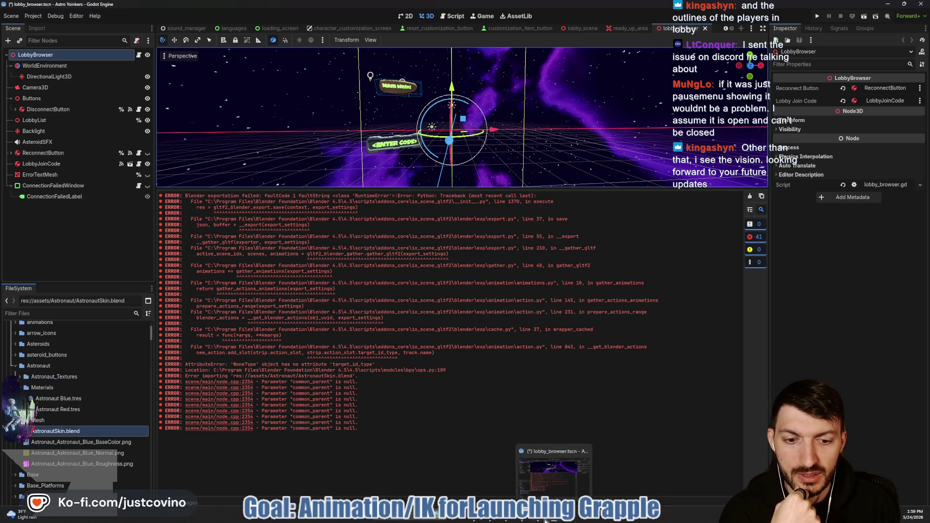
{"action": "left_click", "coordinate": [570, 515]}
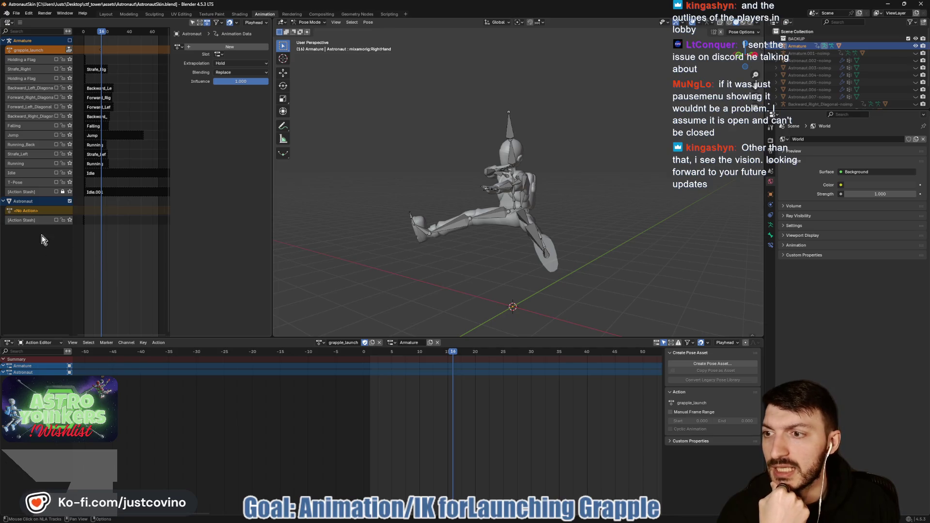
Push the Armature's grapple_launch action down into an NLA strip, then undo it
{"action": "left_click", "coordinate": [70, 201]}
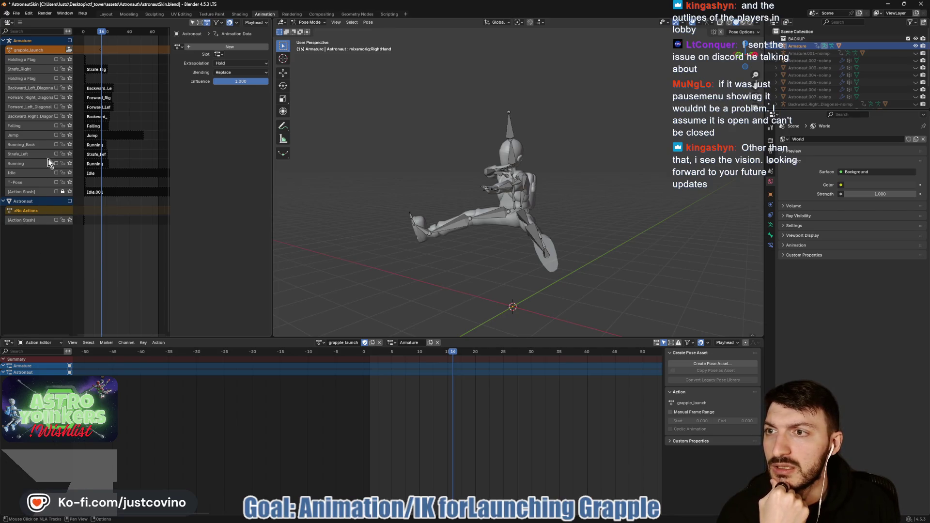
{"action": "left_click", "coordinate": [57, 52]}
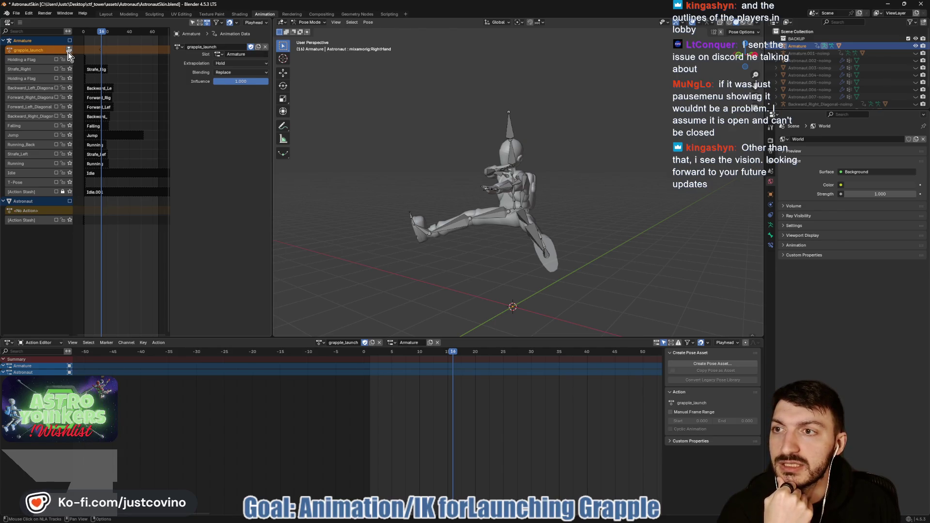
{"action": "left_click", "coordinate": [69, 50]}
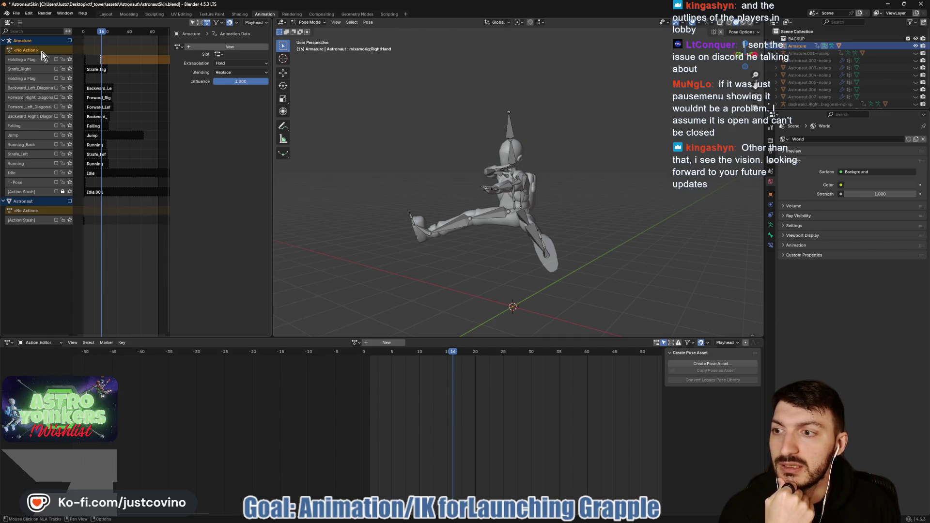
{"action": "key", "text": "ctrl+z"}
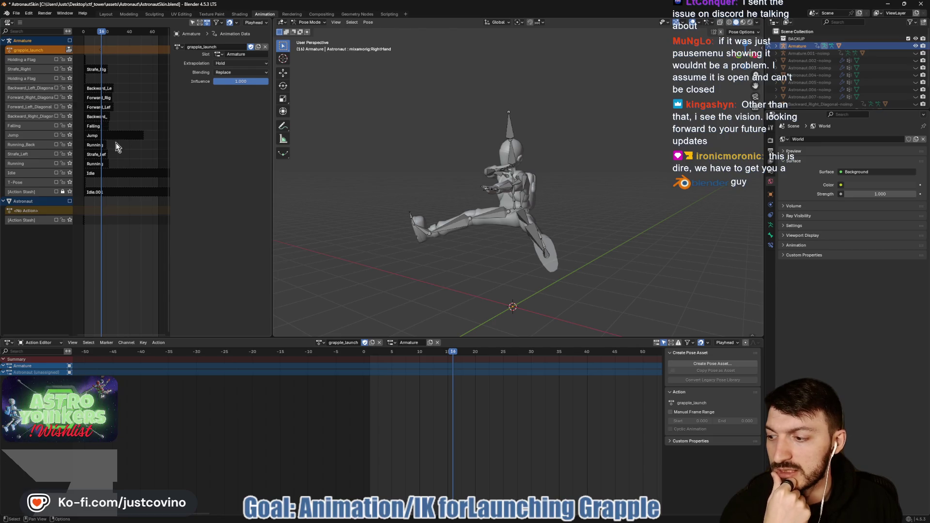
{"action": "right_click", "coordinate": [45, 50]}
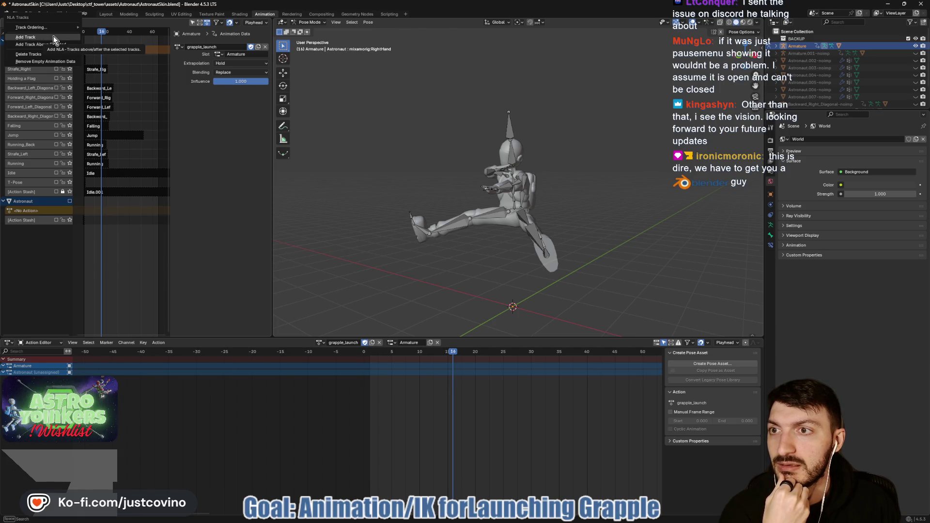
Add an NLA track and test pushing grapple_launch down twice, undoing each time
{"action": "left_click", "coordinate": [53, 37]}
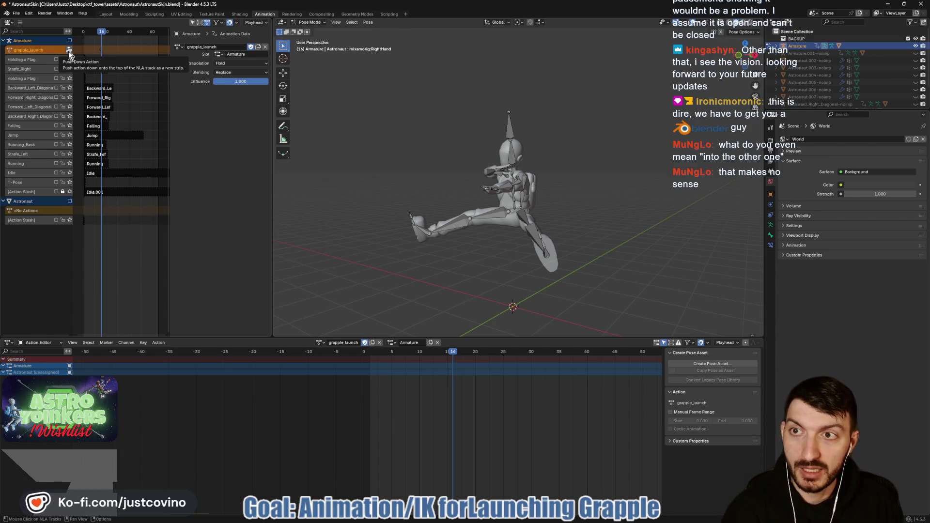
{"action": "left_click_drag", "start_coordinate": [103, 31], "coordinate": [124, 31]}
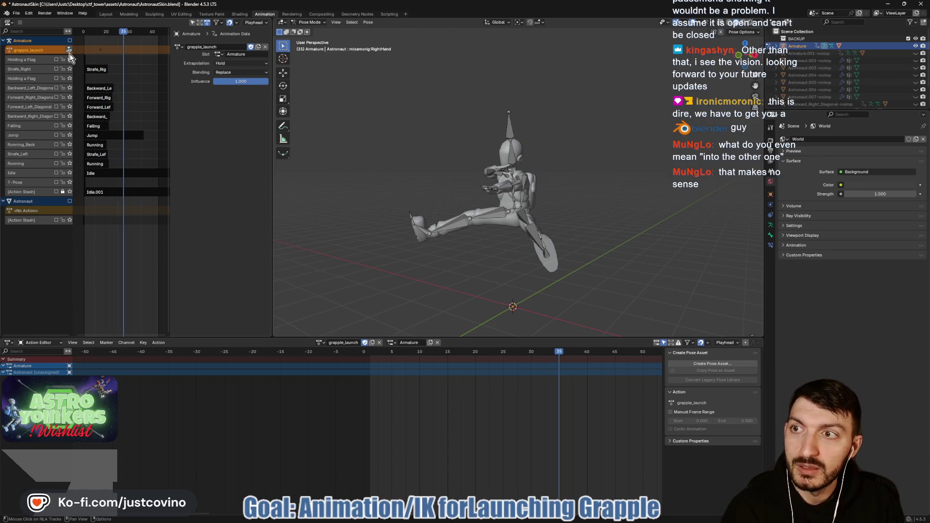
{"action": "left_click", "coordinate": [39, 59]}
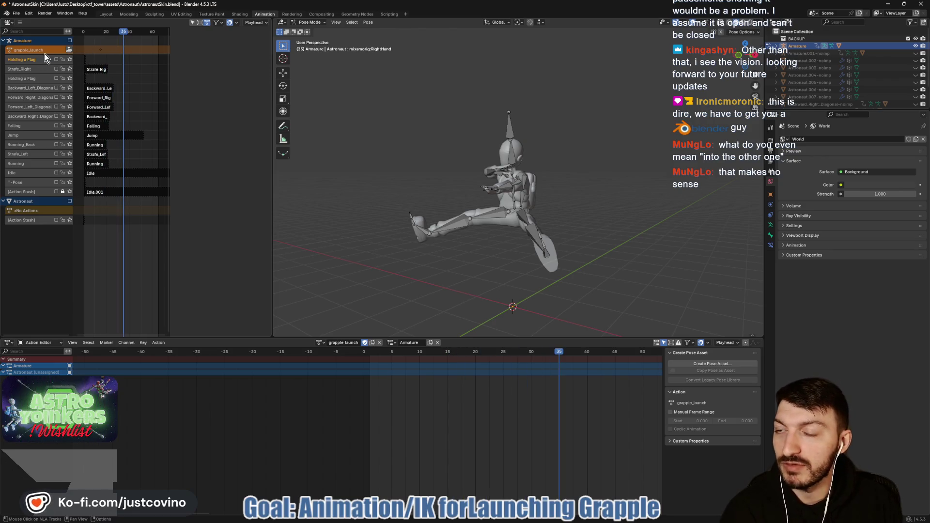
{"action": "left_click", "coordinate": [46, 51]}
{"action": "left_click", "coordinate": [69, 50]}
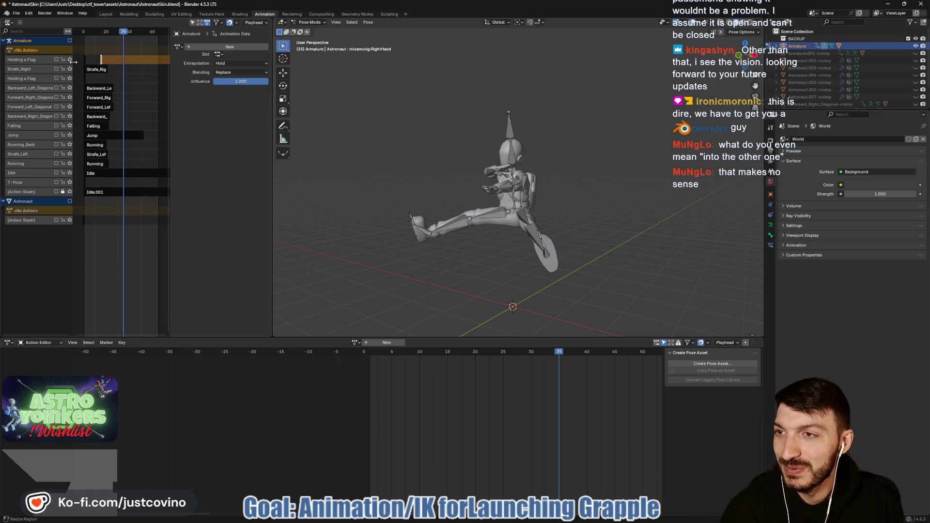
{"action": "key", "text": "ctrl+z"}
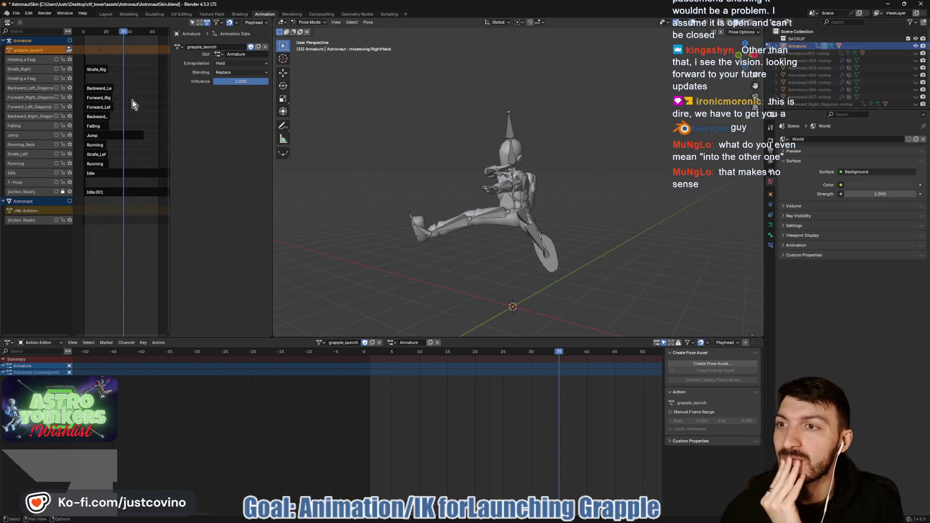
{"action": "mouse_move", "coordinate": [92, 47]}
{"action": "left_mouse_down"}
{"action": "mouse_move", "coordinate": [104, 55]}
{"action": "mouse_move", "coordinate": [115, 32]}
{"action": "mouse_move", "coordinate": [75, 29]}
{"action": "left_mouse_up"}
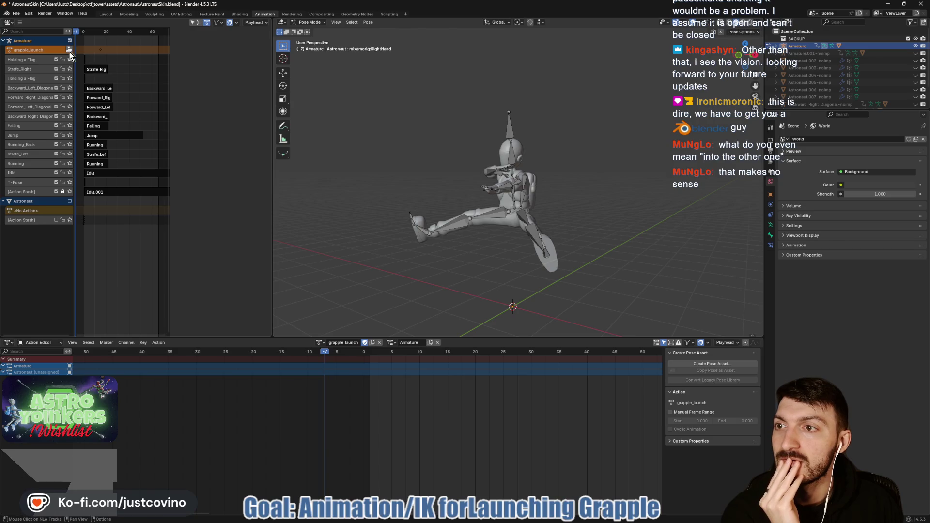
{"action": "left_click", "coordinate": [69, 50]}
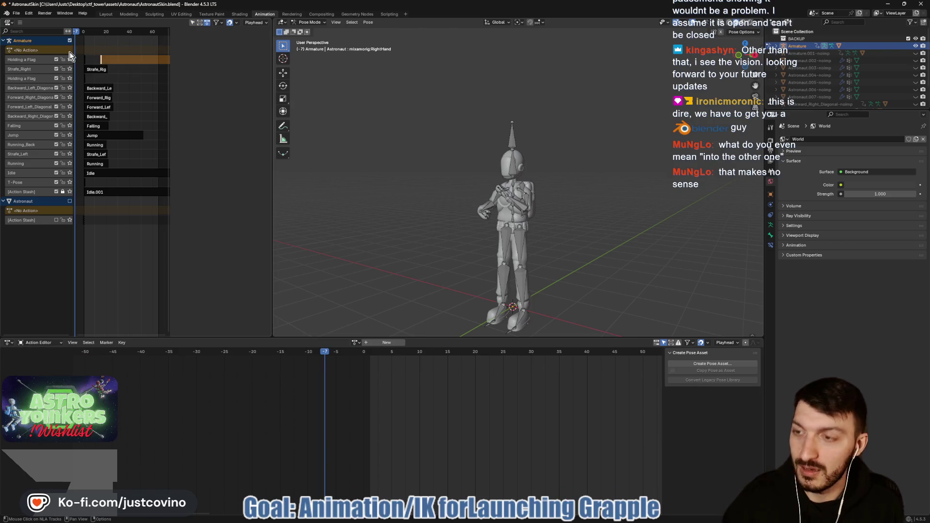
{"action": "key", "text": "ctrl+z"}
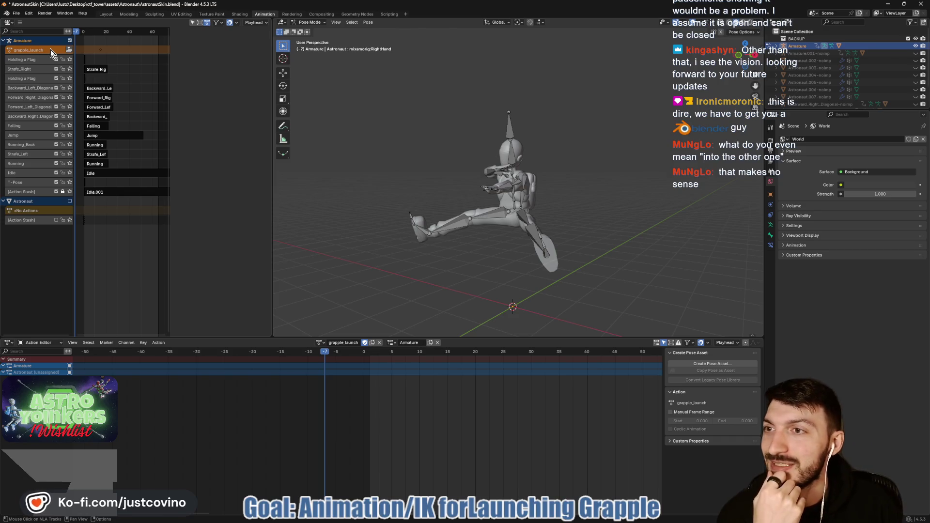
Save AstronautSkin.blend with grapple_launch still the Armature's action and glance at Godot
{"action": "right_click", "coordinate": [51, 49]}
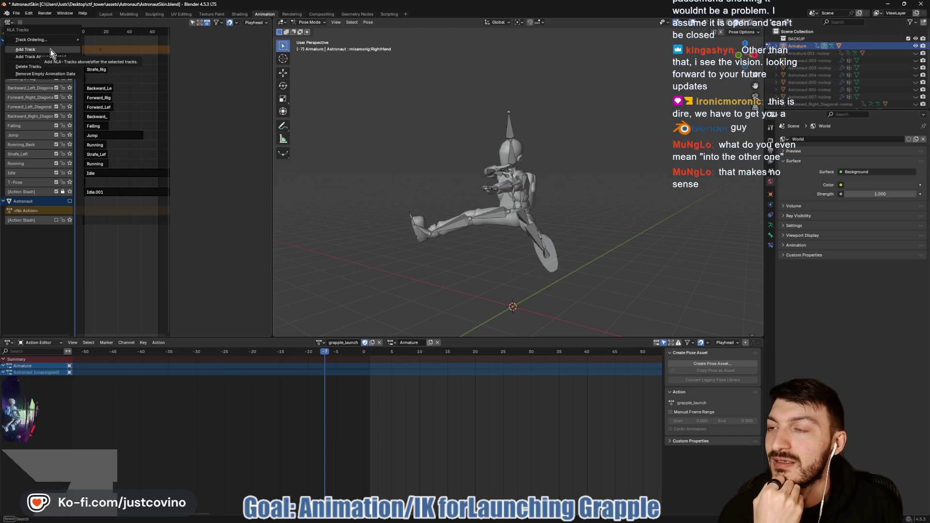
{"action": "mouse_move", "coordinate": [50, 43]}
{"action": "key", "text": "Escape"}
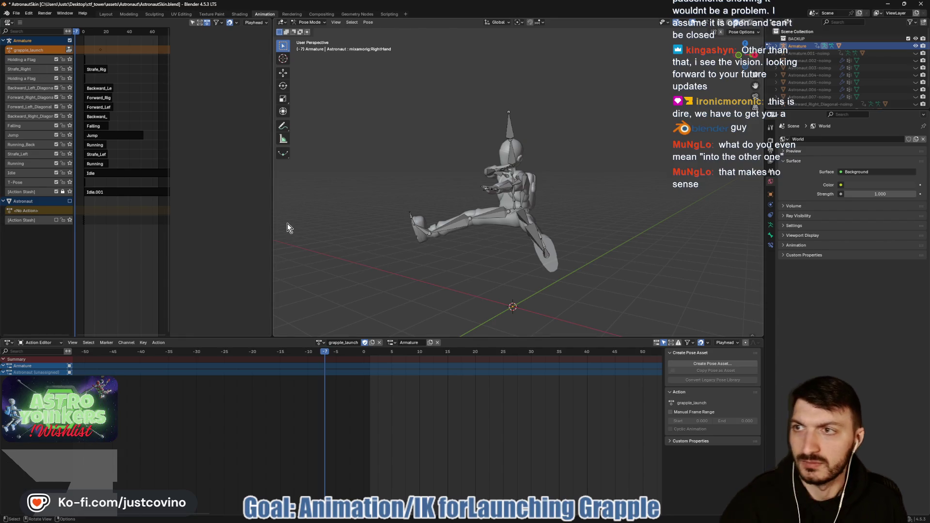
{"action": "key", "text": "ctrl+s"}
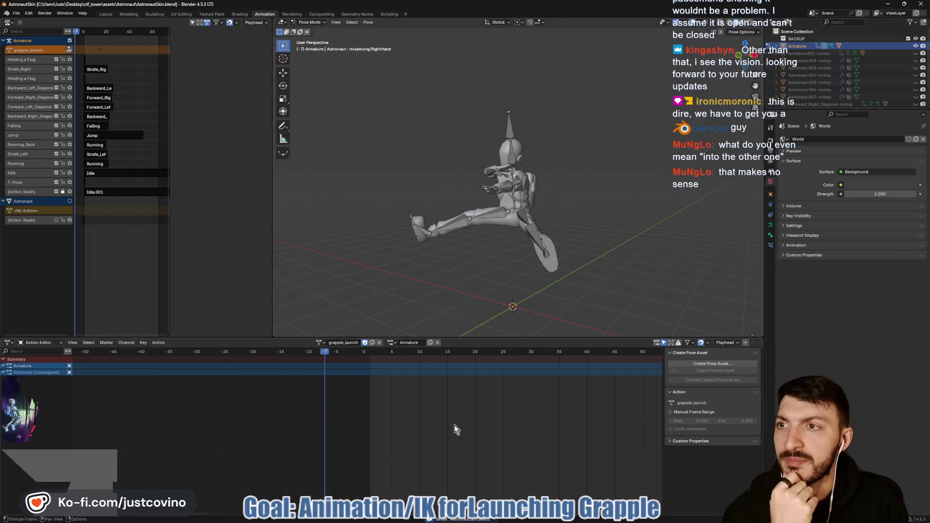
{"action": "key", "text": "alt+Tab"}
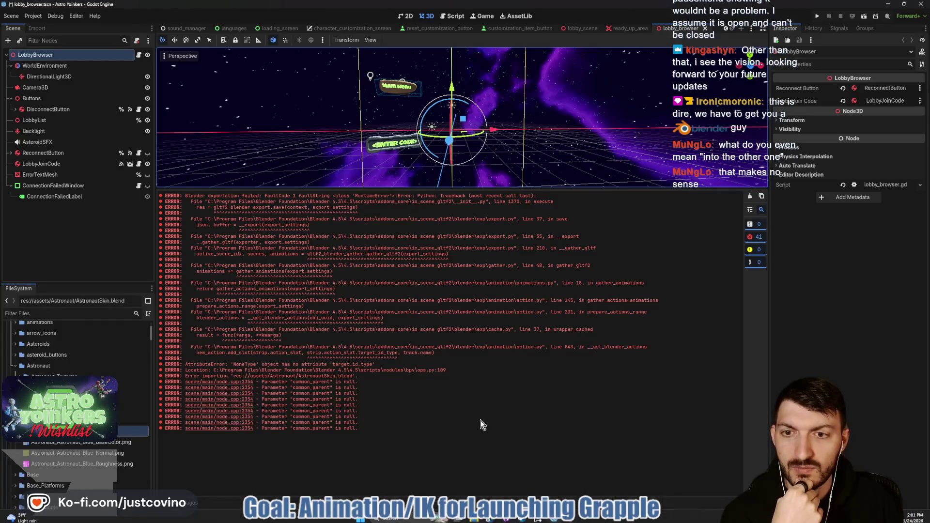
{"action": "key", "text": "alt+Tab"}
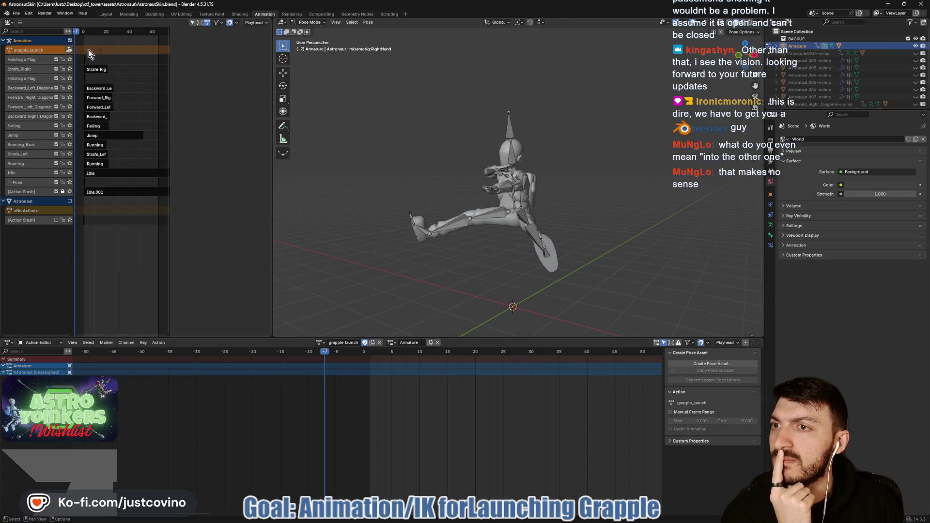
Add new NLA tracks, push grapple_launch into a strip and scrub to preview the pose
{"action": "right_click", "coordinate": [31, 40]}
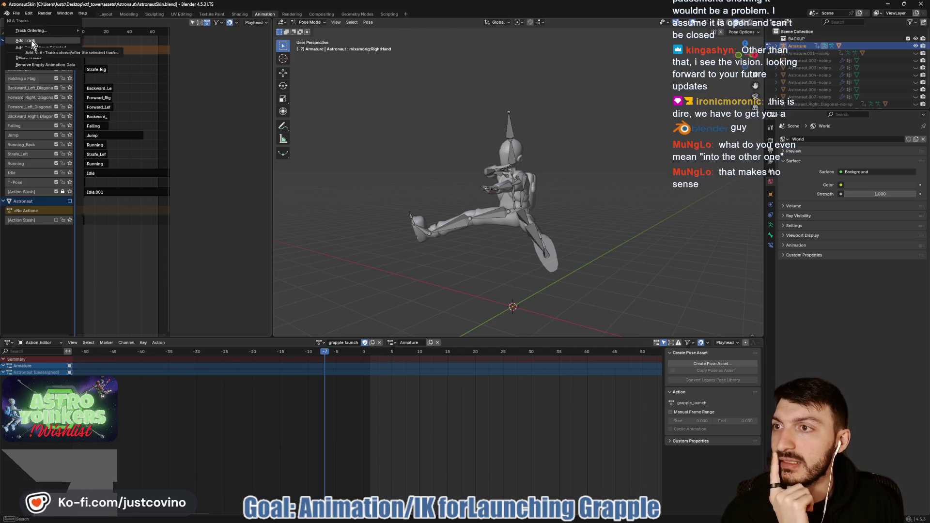
{"action": "left_click", "coordinate": [31, 40]}
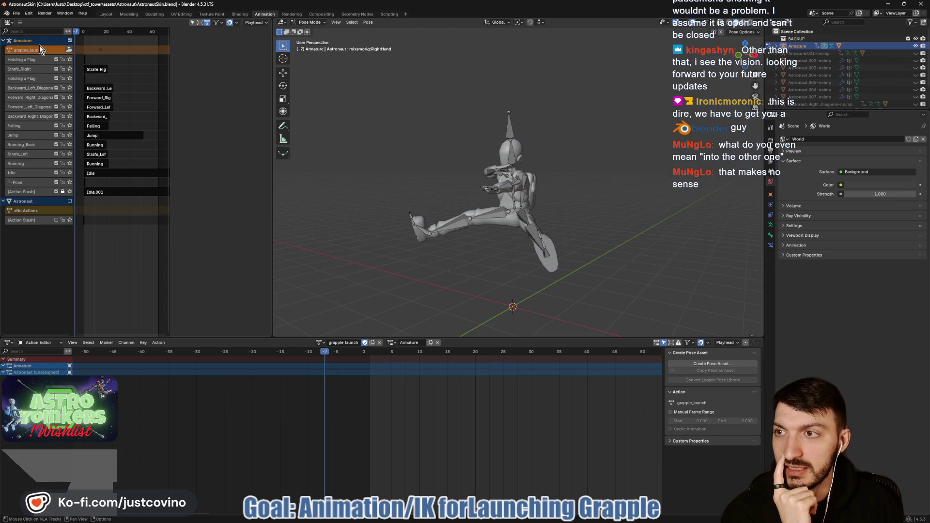
{"action": "right_click", "coordinate": [38, 51]}
{"action": "left_click", "coordinate": [38, 52]}
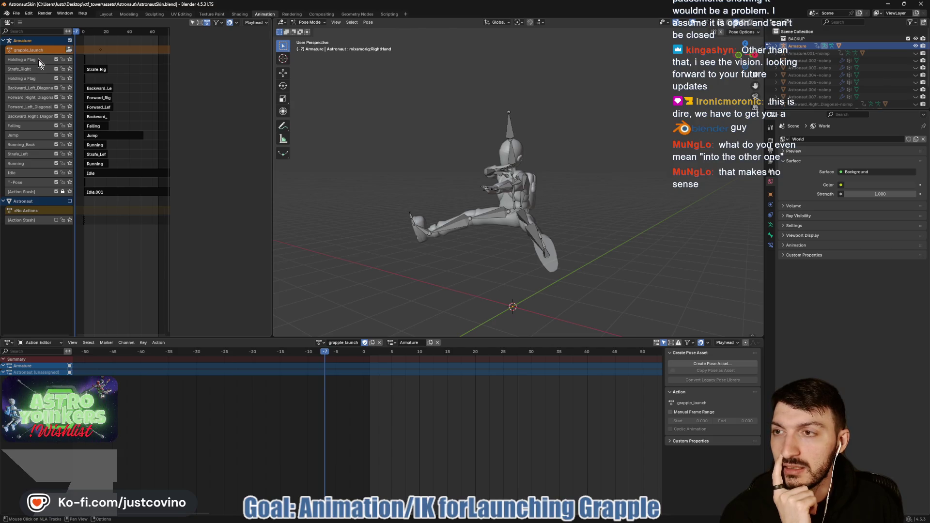
{"action": "left_click", "coordinate": [70, 52]}
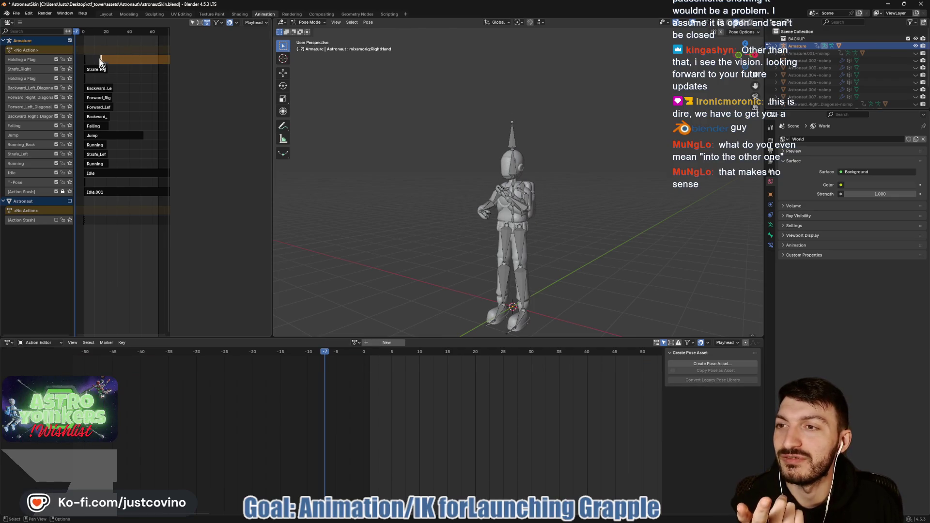
{"action": "mouse_move", "coordinate": [77, 31]}
{"action": "left_mouse_down"}
{"action": "mouse_move", "coordinate": [103, 33]}
{"action": "mouse_move", "coordinate": [86, 34]}
{"action": "mouse_move", "coordinate": [106, 38]}
{"action": "mouse_move", "coordinate": [98, 47]}
{"action": "left_mouse_up"}
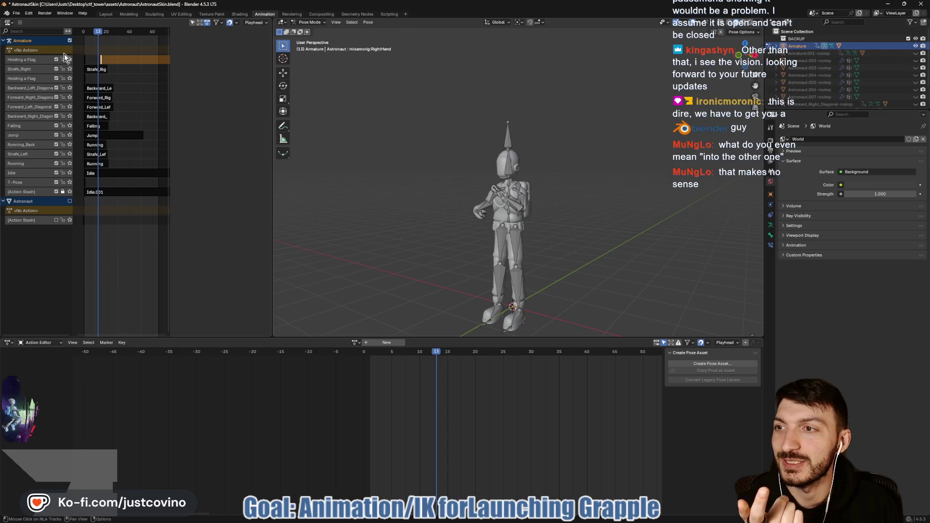
Reassign grapple_launch as the Armature's active action
{"action": "left_click", "coordinate": [39, 52]}
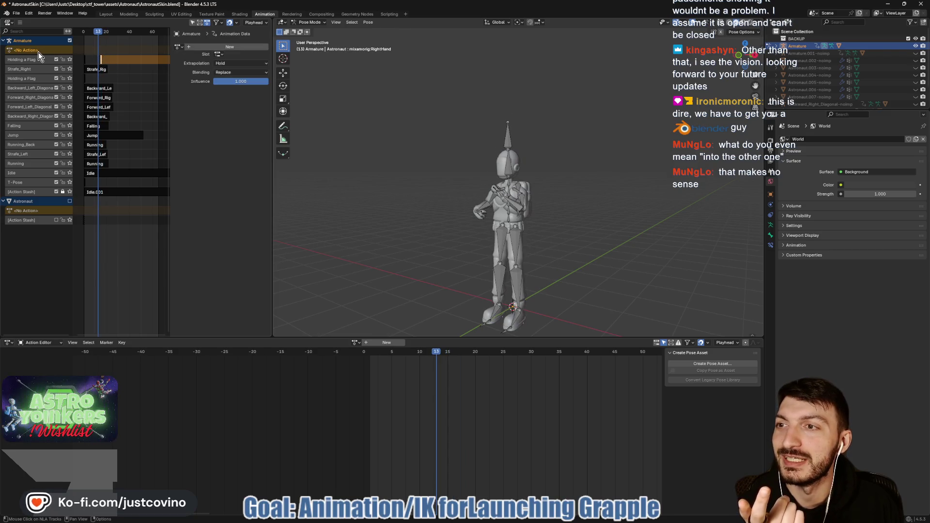
{"action": "left_click", "coordinate": [102, 52]}
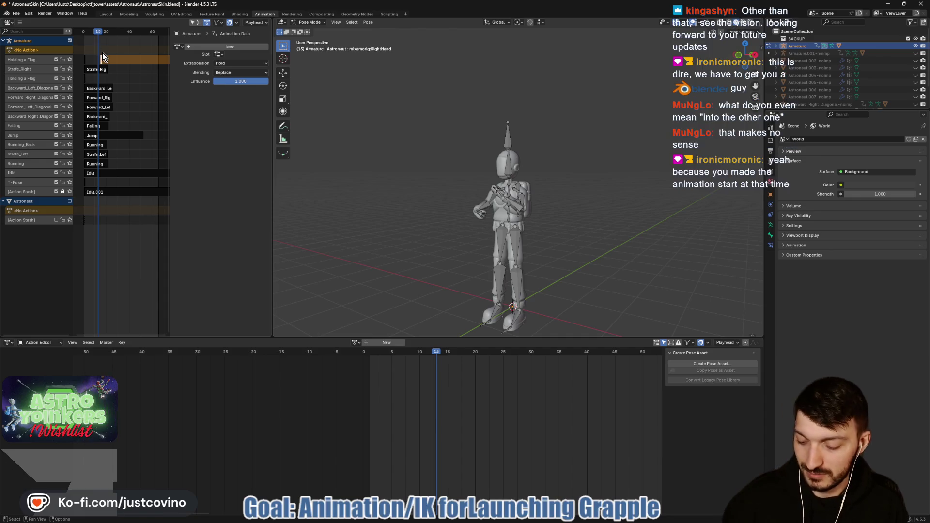
{"action": "left_click", "coordinate": [125, 91]}
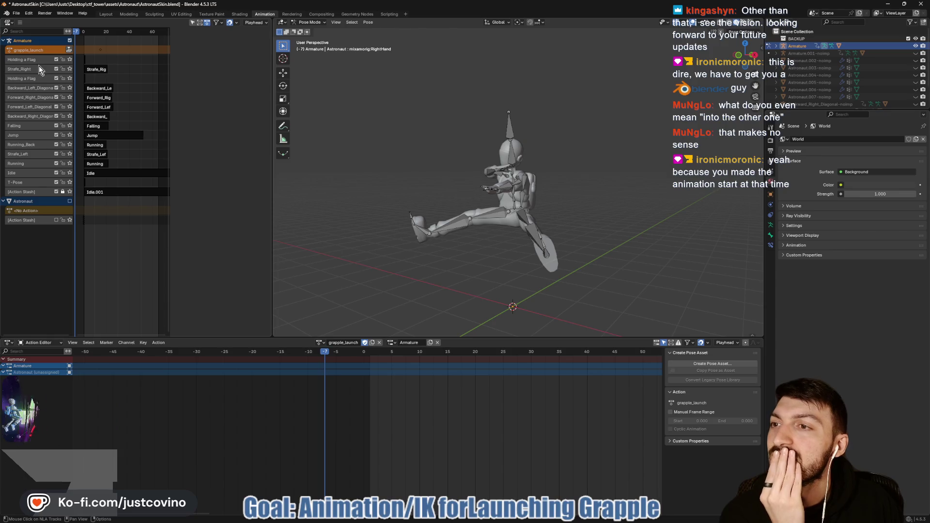
Show the animation data panel, select all armature bones, and box-select the keyframes around frame 15
{"action": "key", "text": "n"}
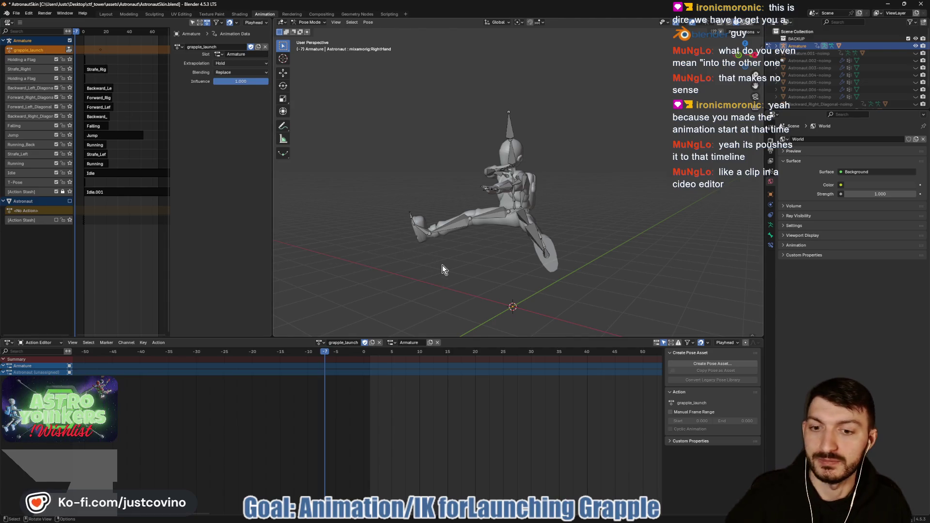
{"action": "key", "text": "a"}
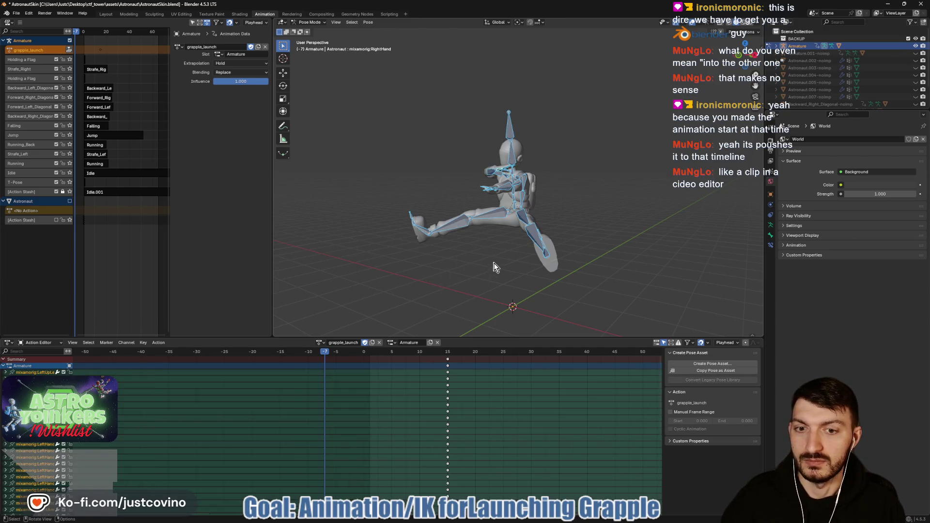
{"action": "mouse_move", "coordinate": [420, 359]}
{"action": "left_mouse_down"}
{"action": "mouse_move", "coordinate": [484, 460]}
{"action": "mouse_move", "coordinate": [492, 519]}
{"action": "left_mouse_up"}
{"action": "scroll", "coordinate": [466, 444], "scroll_direction": "down", "scroll_amount": 8}
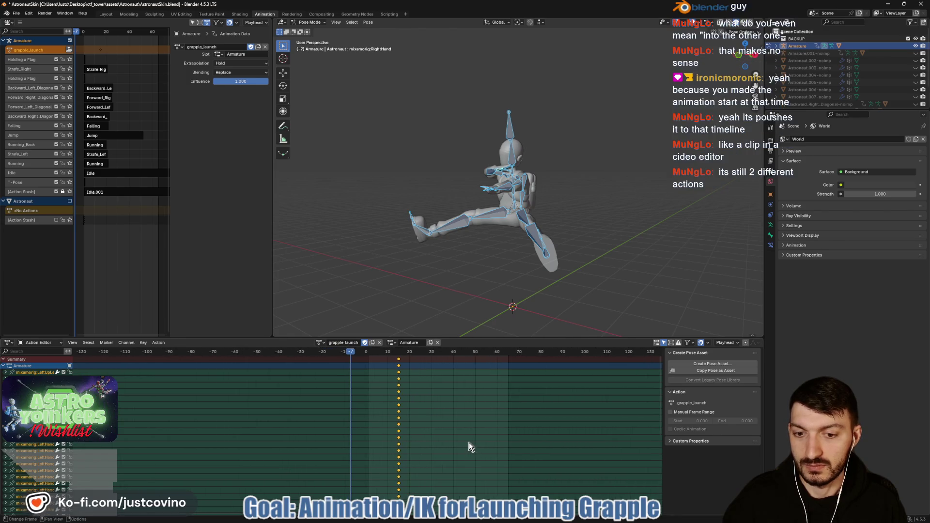
{"action": "scroll", "coordinate": [465, 440], "scroll_direction": "down", "scroll_amount": 2}
{"action": "scroll", "coordinate": [450, 431], "scroll_direction": "down", "scroll_amount": 1}
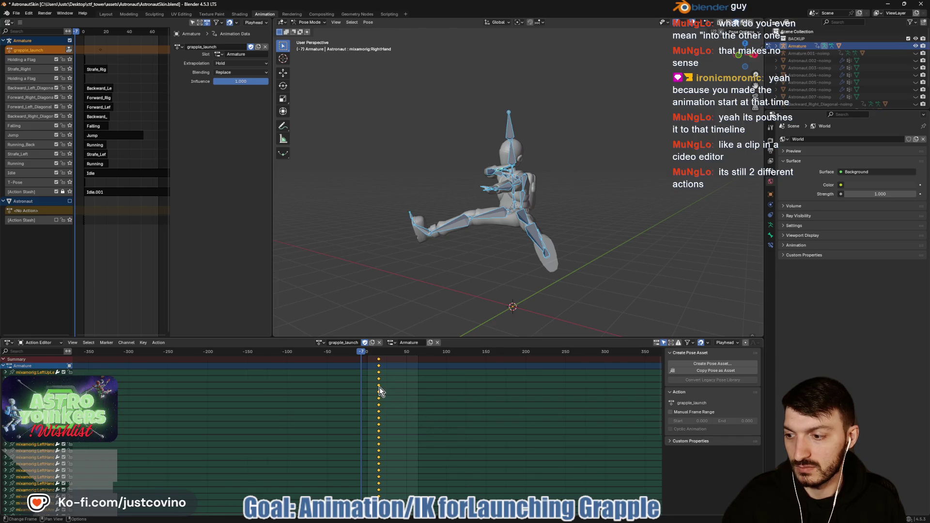
Move the whole keyframe column back to frame 0 and save AstronautSkin.blend
{"action": "left_click_drag", "start_coordinate": [361, 349], "coordinate": [367, 357]}
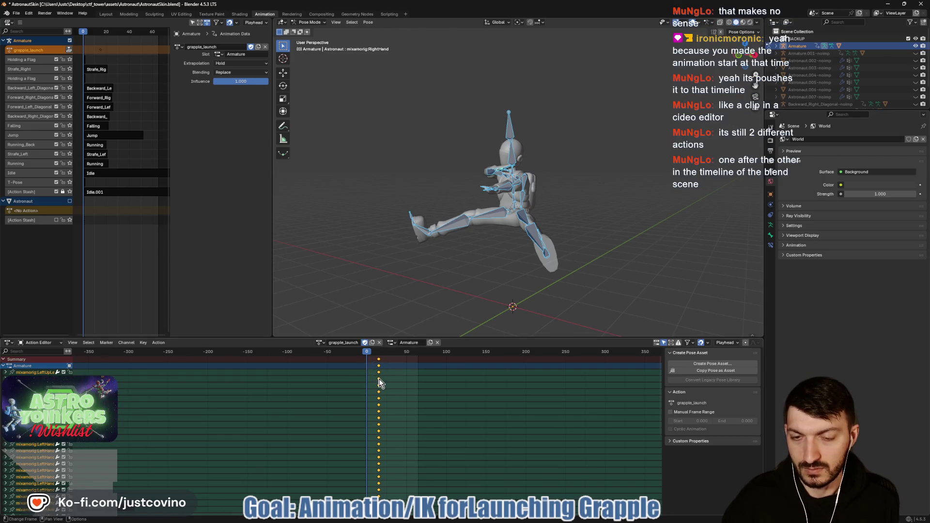
{"action": "mouse_move", "coordinate": [374, 360]}
{"action": "left_mouse_down"}
{"action": "mouse_move", "coordinate": [397, 497]}
{"action": "mouse_move", "coordinate": [389, 489]}
{"action": "left_mouse_up"}
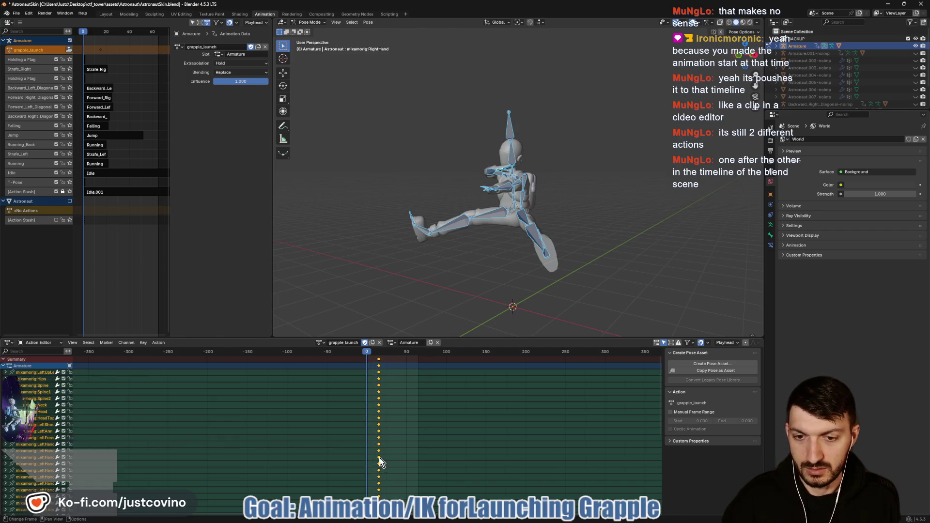
{"action": "key", "text": "g"}
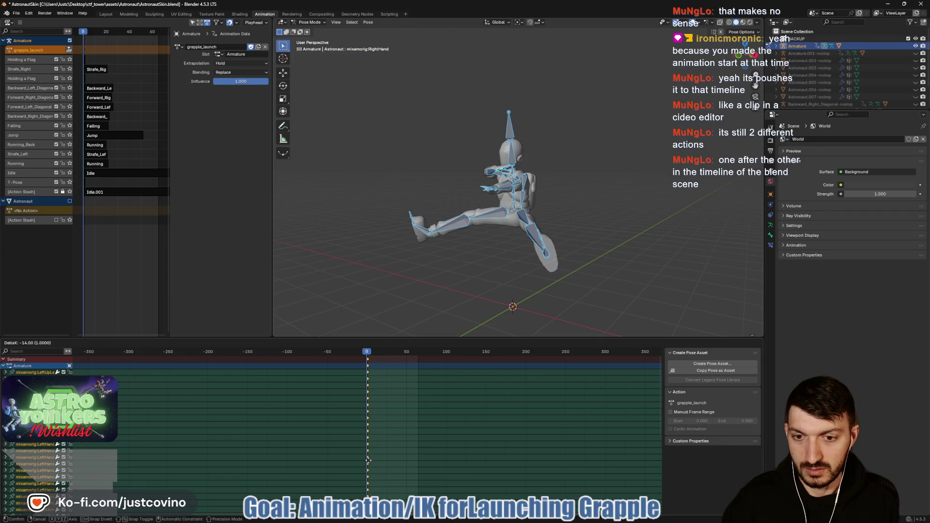
{"action": "left_click", "coordinate": [367, 460]}
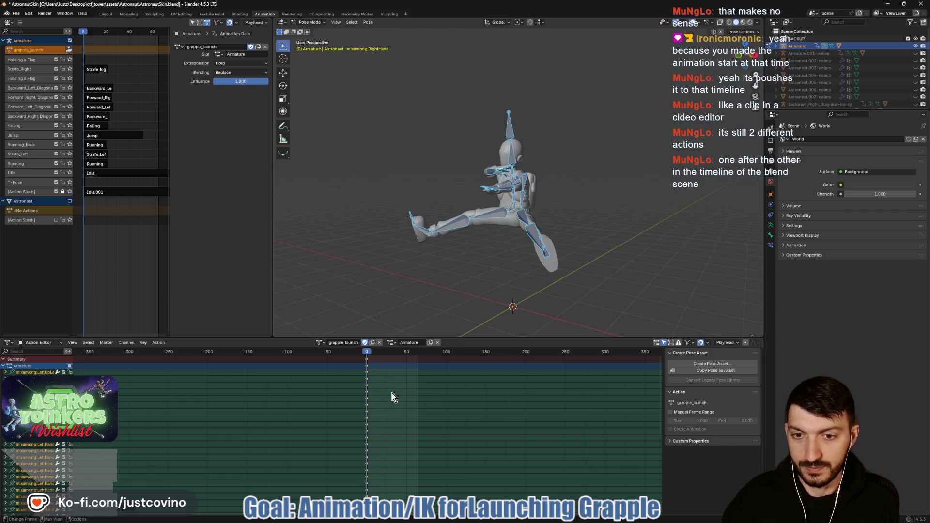
{"action": "key", "text": "ctrl+s"}
Deselect the bones and unassign grapple_launch from the Armature, then undo to restore it
{"action": "left_click", "coordinate": [366, 254]}
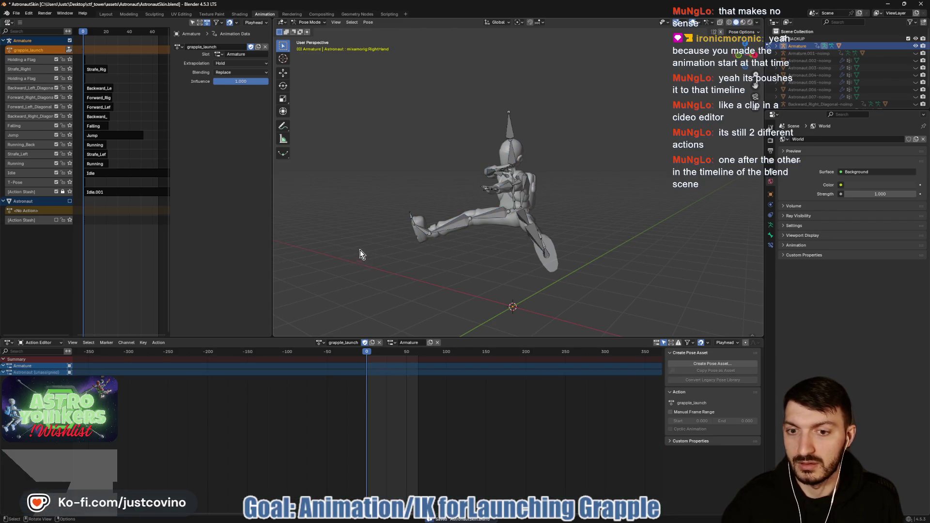
{"action": "left_click", "coordinate": [68, 50]}
{"action": "key", "text": "ctrl+z"}
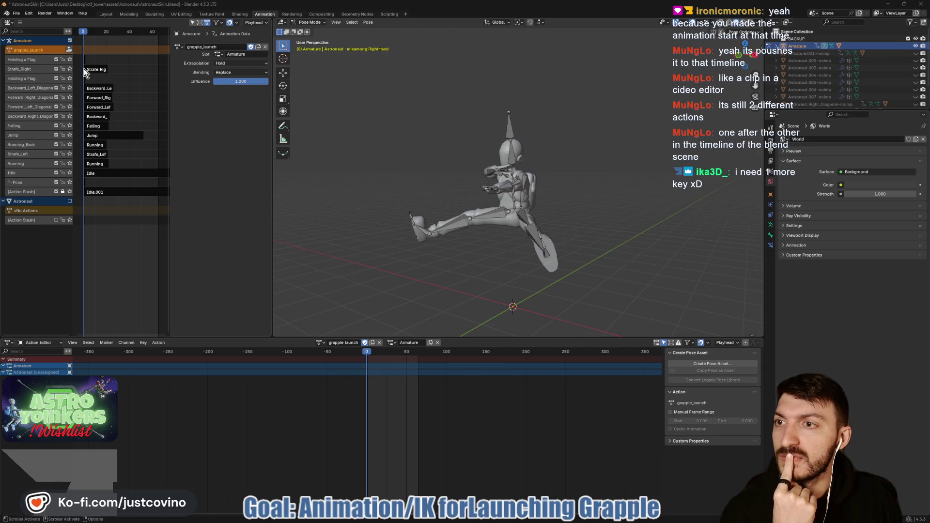
{"action": "key", "text": "shift+a"}
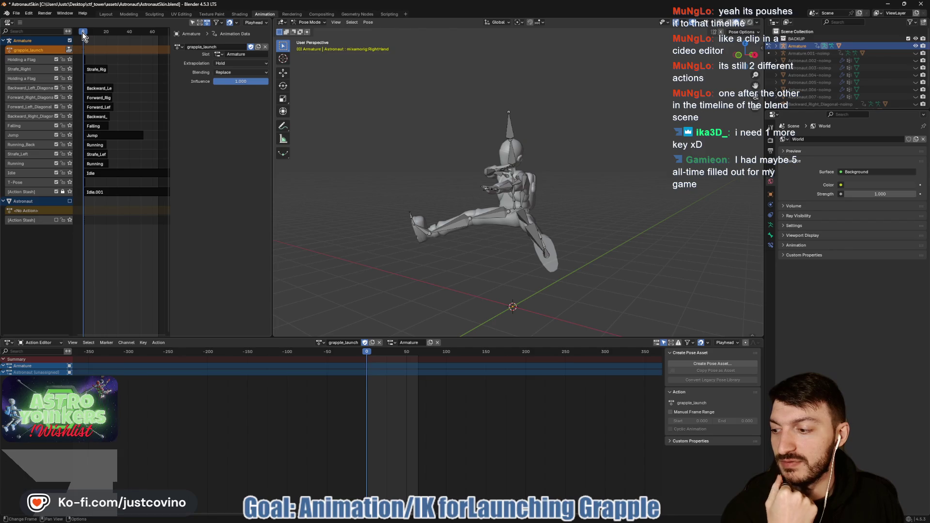
{"action": "left_click_drag", "start_coordinate": [83, 31], "coordinate": [86, 32]}
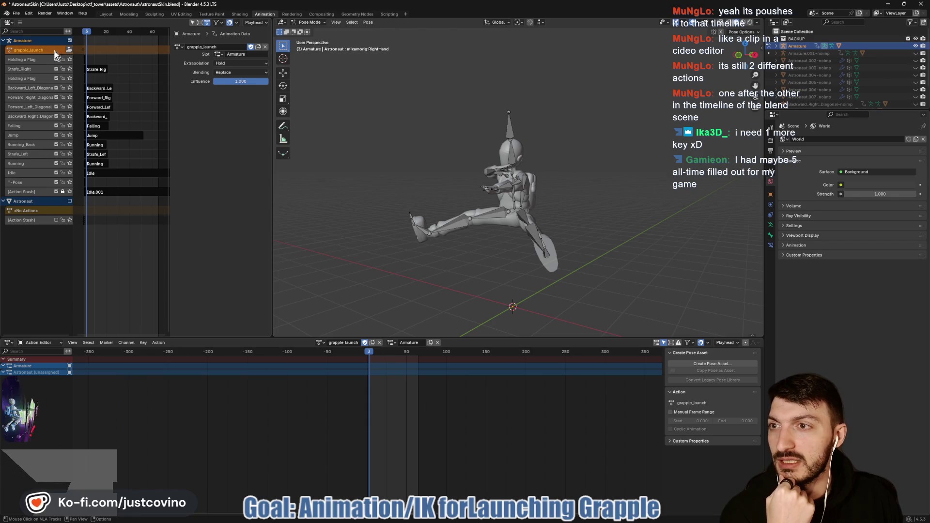
{"action": "left_click", "coordinate": [82, 51]}
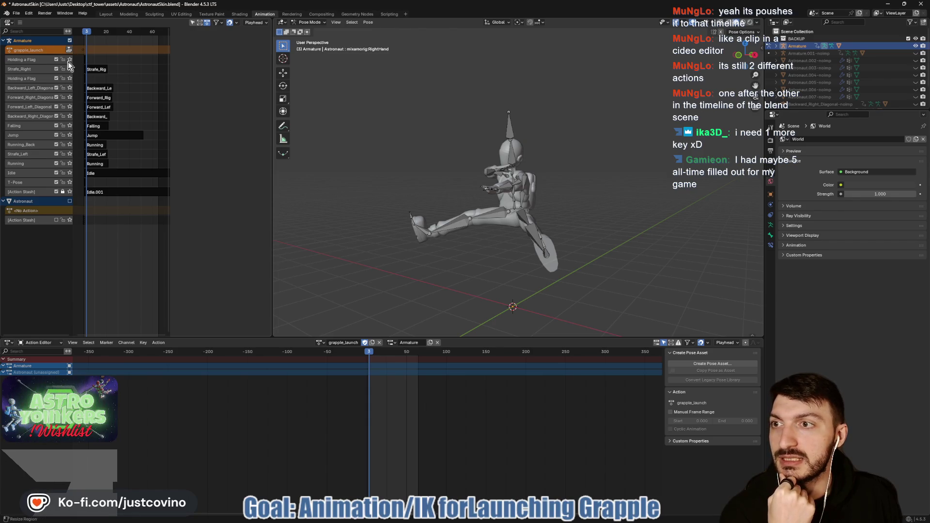
{"action": "left_click", "coordinate": [49, 50]}
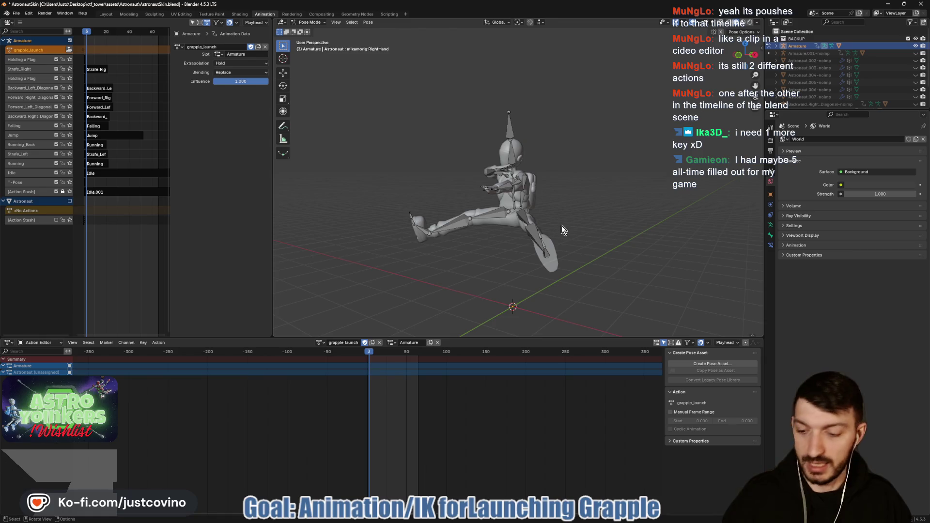
Select all bones, set the playhead to frame 0, and save, then undo a trial Push Down
{"action": "key", "text": "a"}
{"action": "key", "text": "i"}
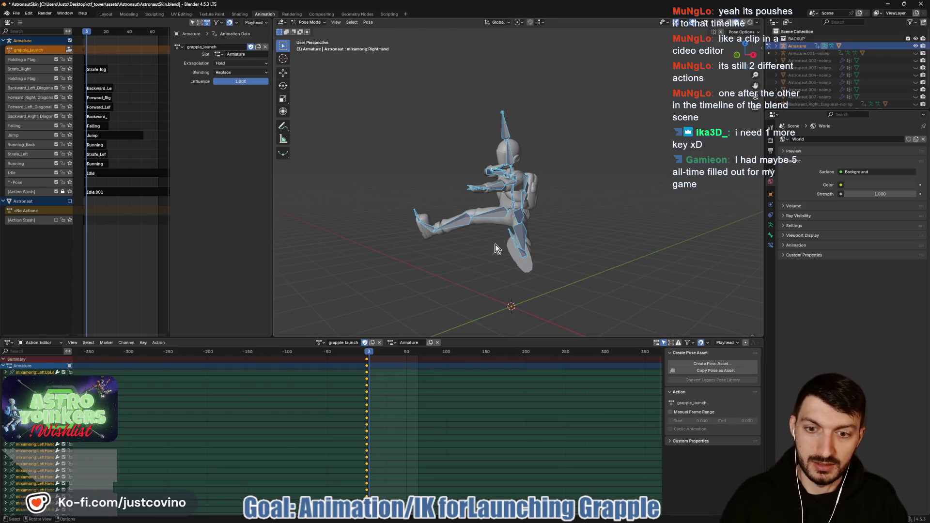
{"action": "left_click", "coordinate": [367, 355]}
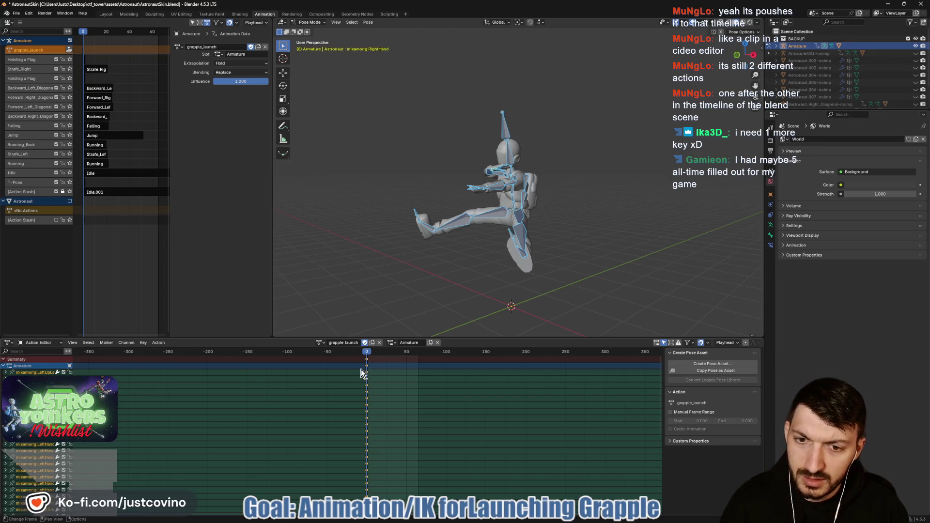
{"action": "key", "text": "ctrl+s"}
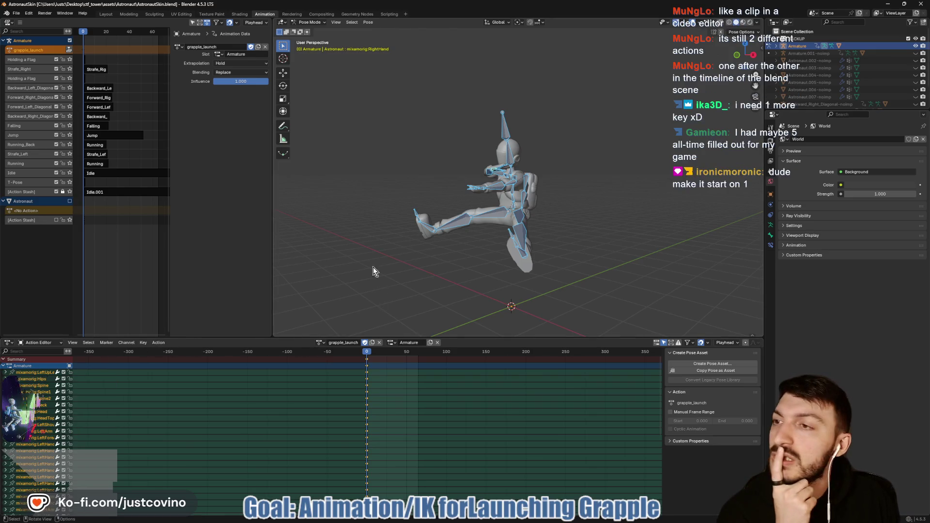
{"action": "left_click", "coordinate": [69, 50]}
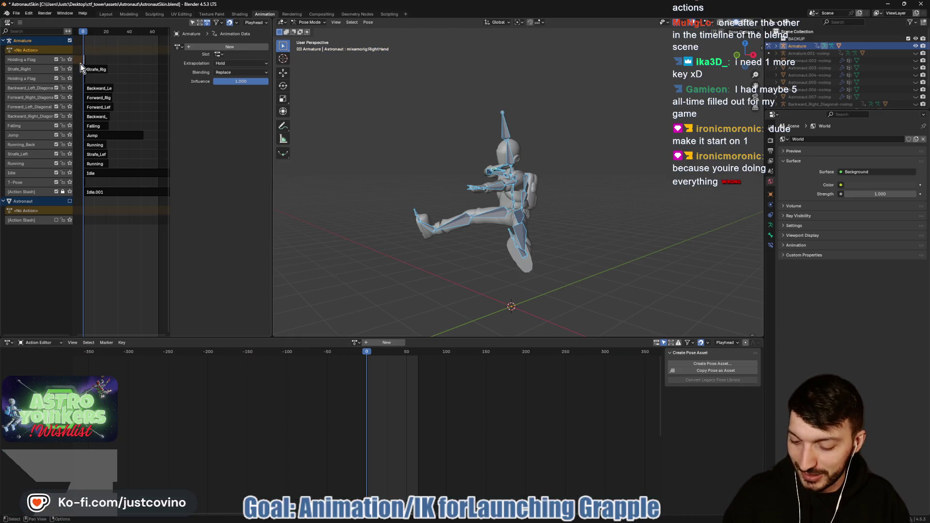
{"action": "key", "text": "ctrl+z"}
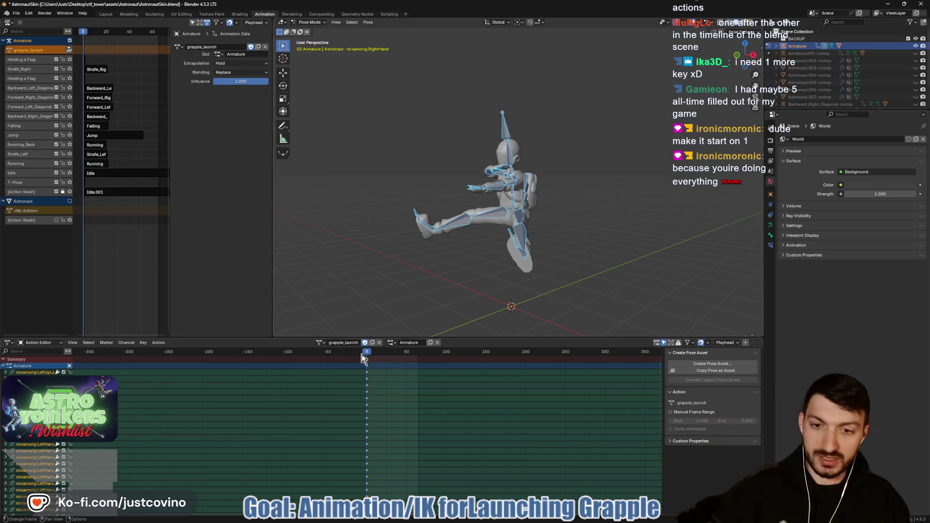
Box-select the frame-1 keyframes, save, push grapple_launch into an NLA strip, and switch to Godot
{"action": "left_click_drag", "start_coordinate": [366, 354], "coordinate": [356, 362]}
{"action": "key", "text": "b"}
{"action": "left_click_drag", "start_coordinate": [385, 475], "coordinate": [377, 472]}
{"action": "key", "text": "g"}
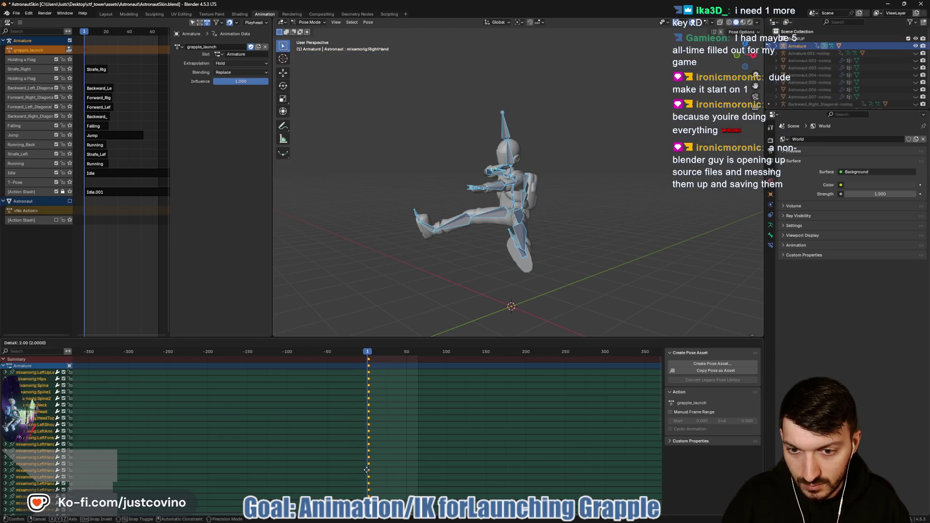
{"action": "left_click", "coordinate": [365, 470]}
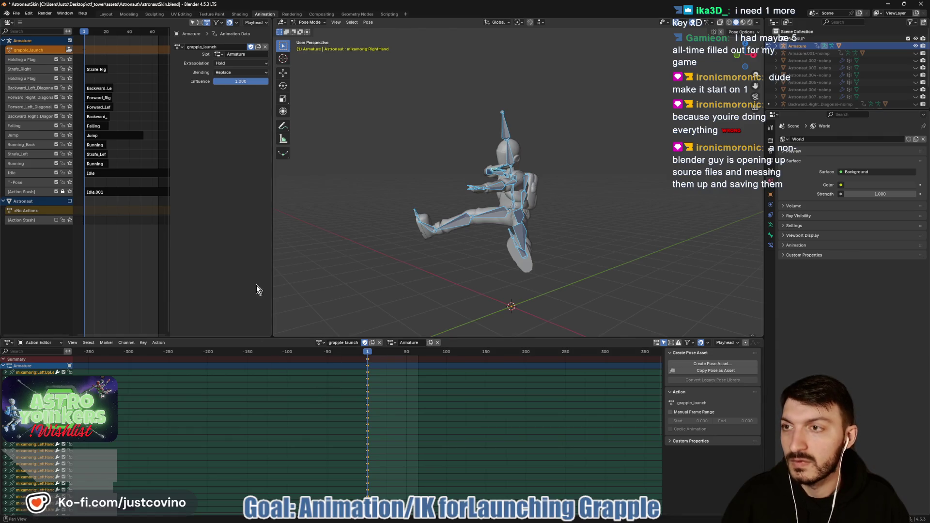
{"action": "key", "text": "ctrl+s"}
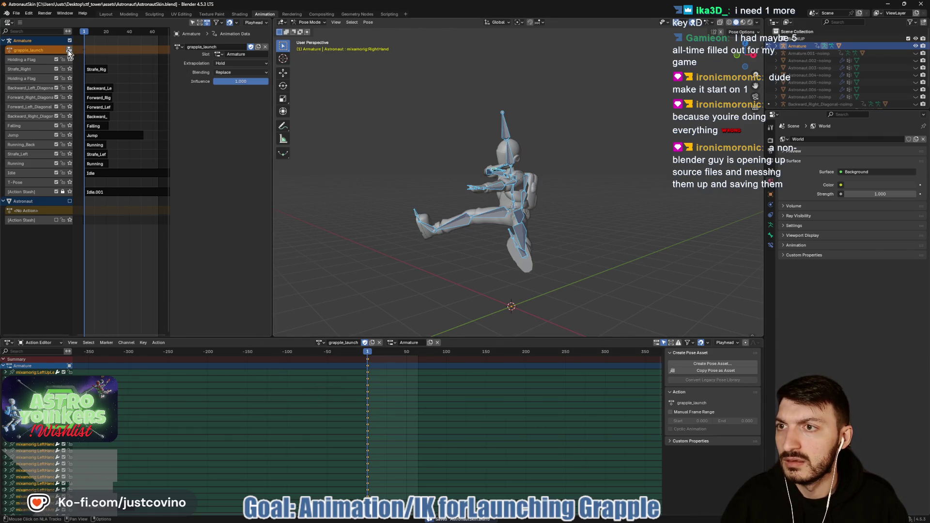
{"action": "left_click", "coordinate": [69, 50]}
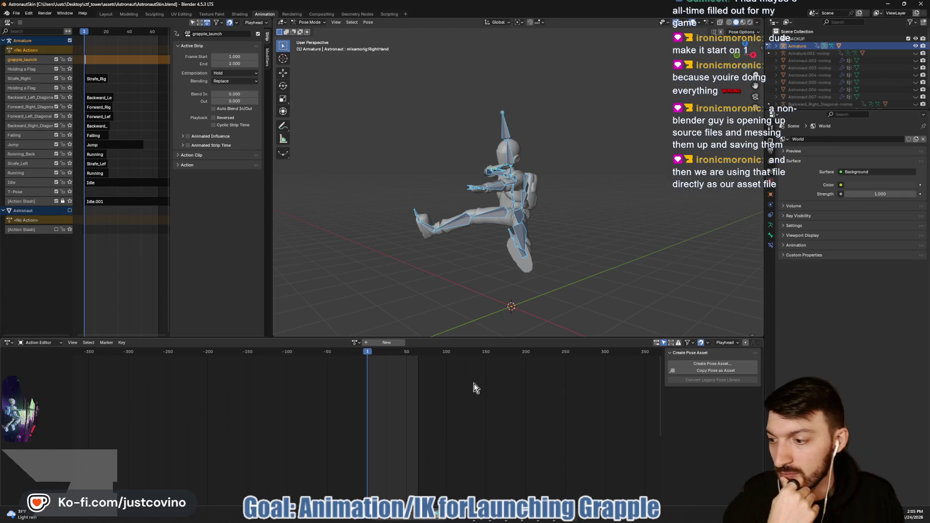
{"action": "left_click", "coordinate": [554, 520]}
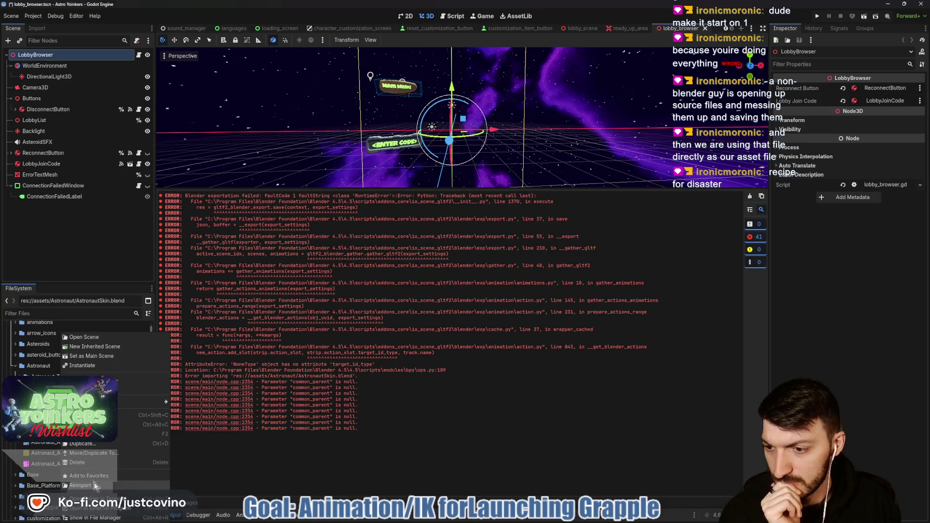
Reimport AstronautSkin.blend twice, clearing the Output log in between, then go back to Blender
{"action": "left_click", "coordinate": [79, 485]}
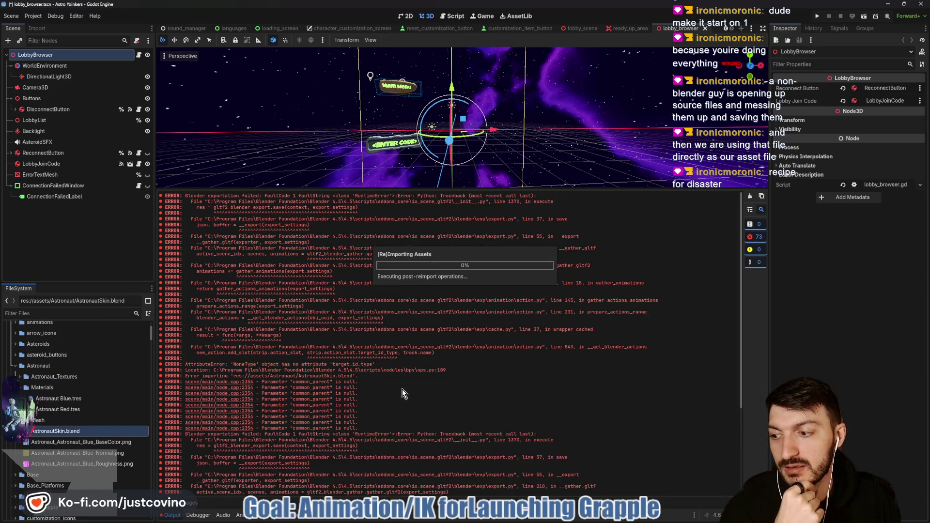
{"action": "left_click", "coordinate": [750, 198]}
{"action": "right_click", "coordinate": [73, 431]}
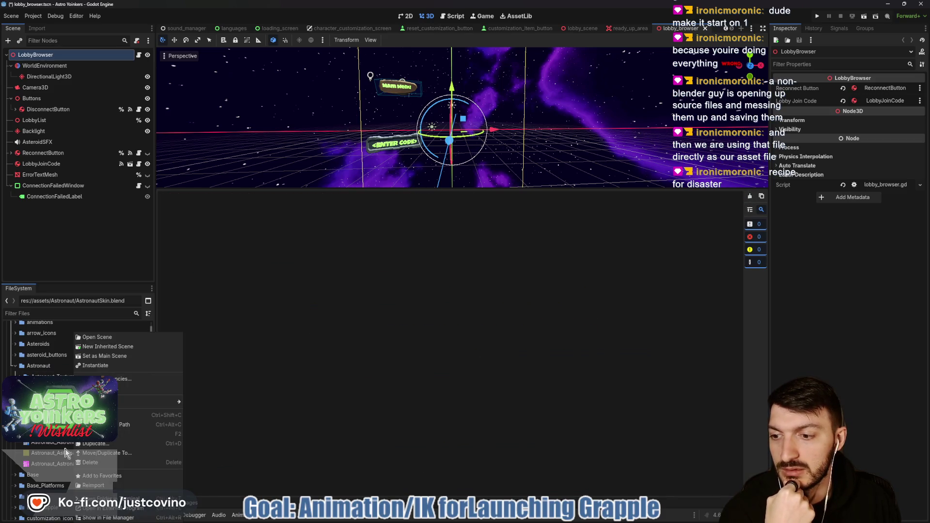
{"action": "left_click", "coordinate": [104, 485]}
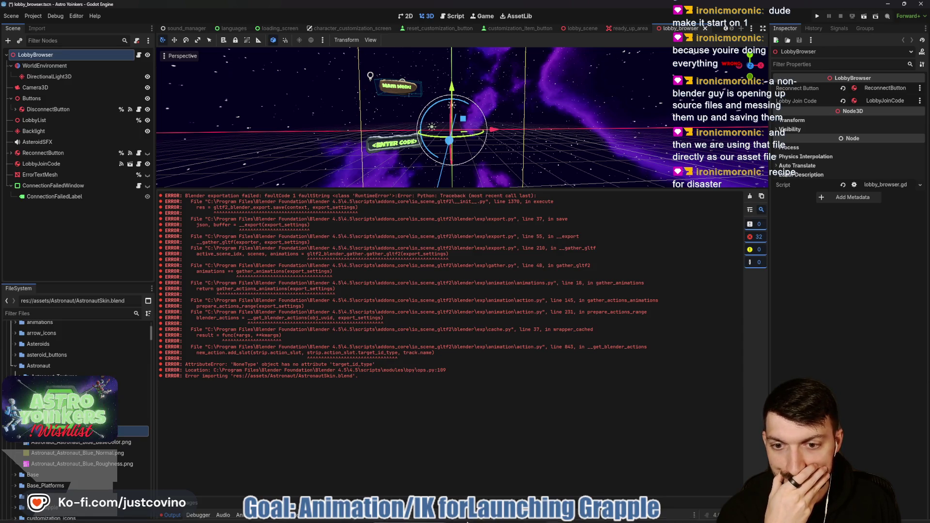
{"action": "mouse_move", "coordinate": [509, 521]}
{"action": "left_click", "coordinate": [575, 520]}
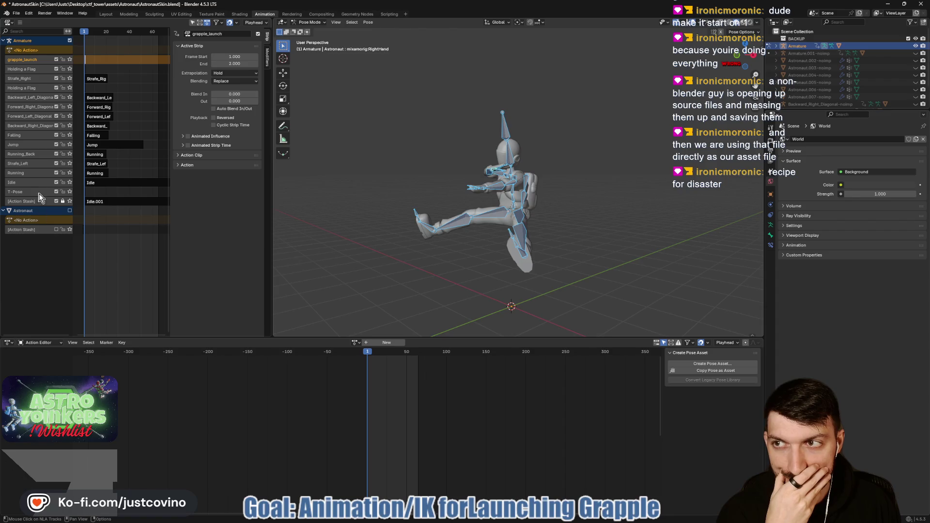
{"action": "left_click", "coordinate": [24, 50]}
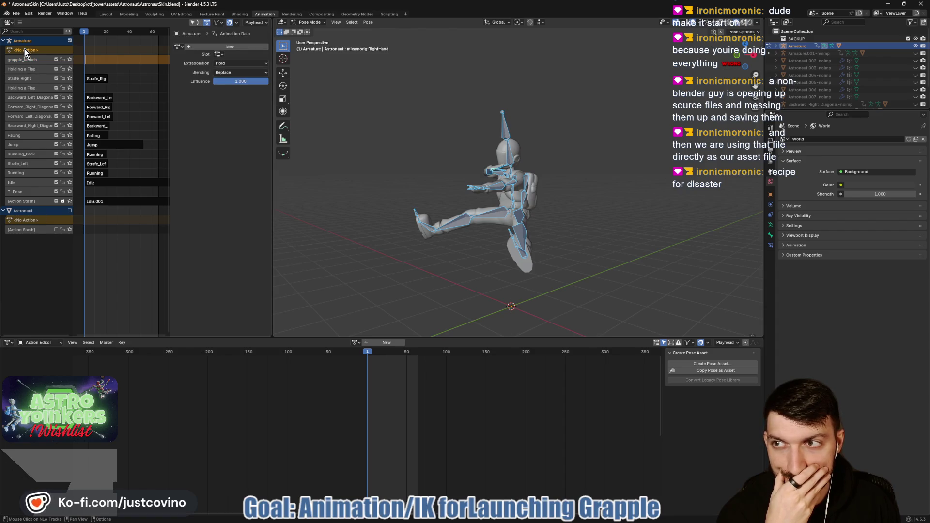
{"action": "right_click", "coordinate": [24, 50]}
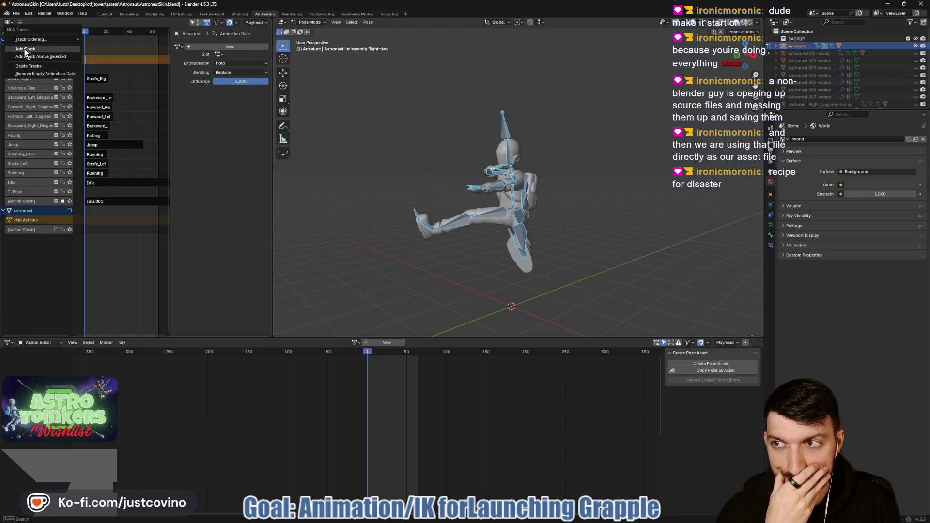
{"action": "left_click", "coordinate": [71, 75]}
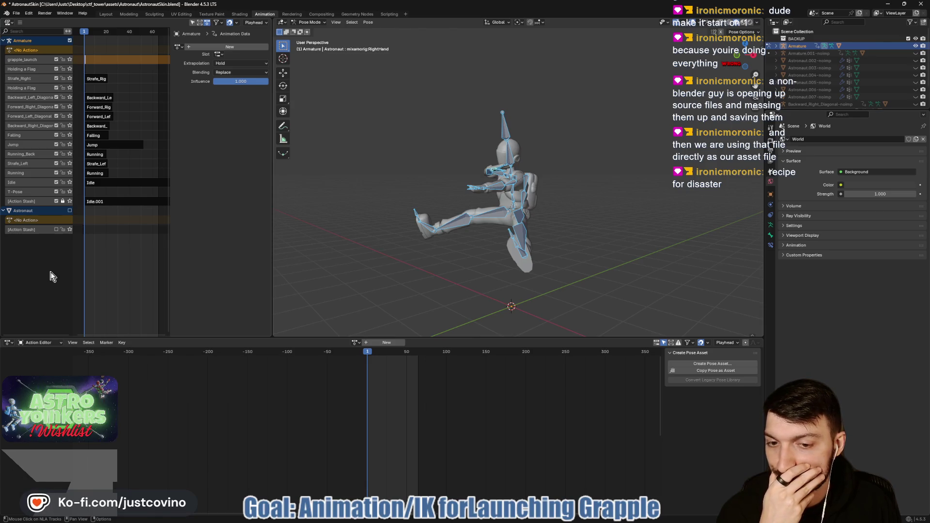
{"action": "left_click", "coordinate": [30, 60]}
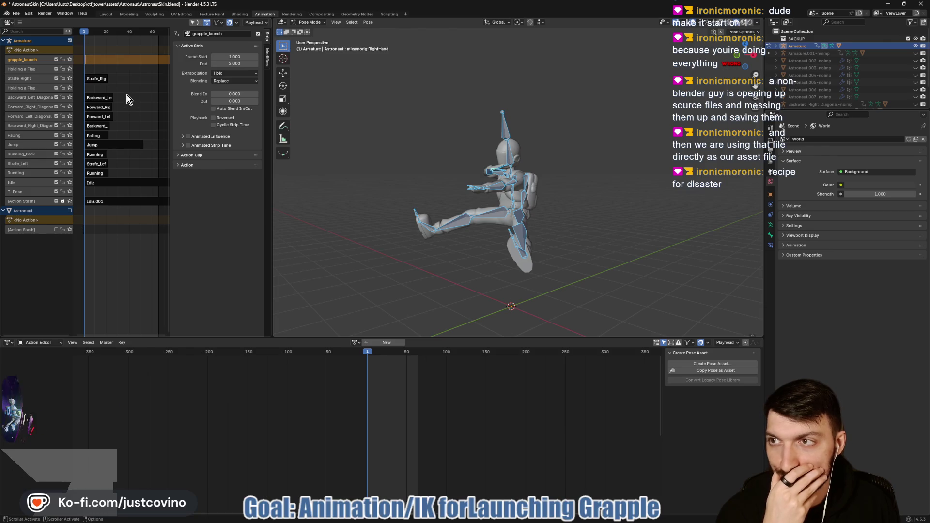
Save AstronautSkin.blend, then use Save As to overwrite it, and Alt+Tab to Godot
{"action": "key", "text": "ctrl+s"}
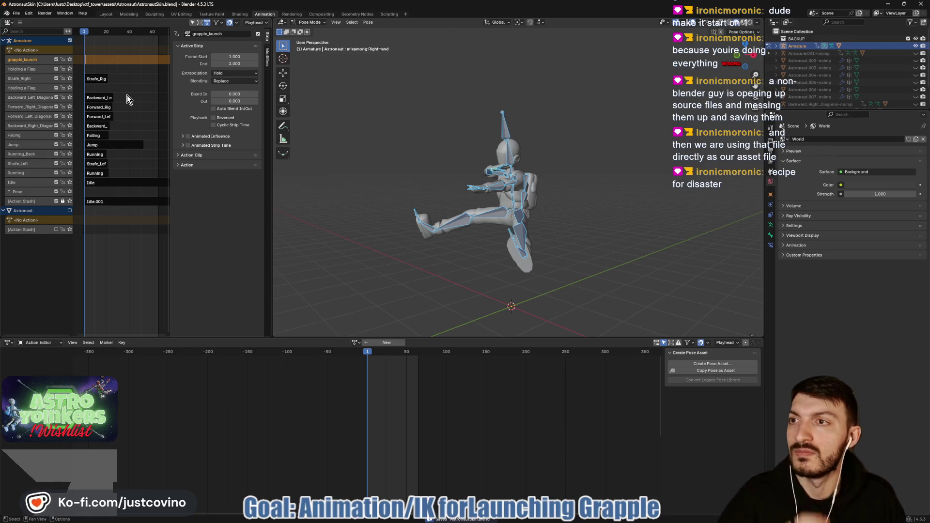
{"action": "left_click", "coordinate": [16, 13]}
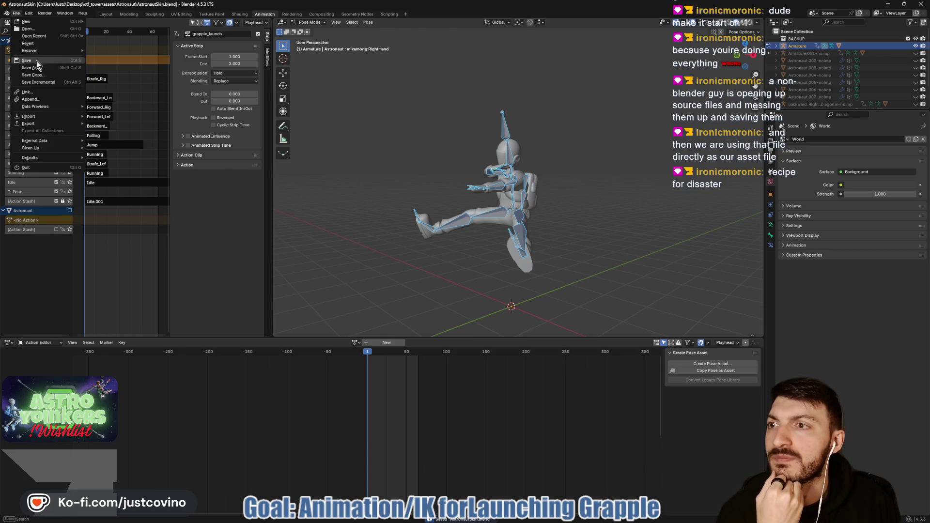
{"action": "left_click", "coordinate": [29, 67]}
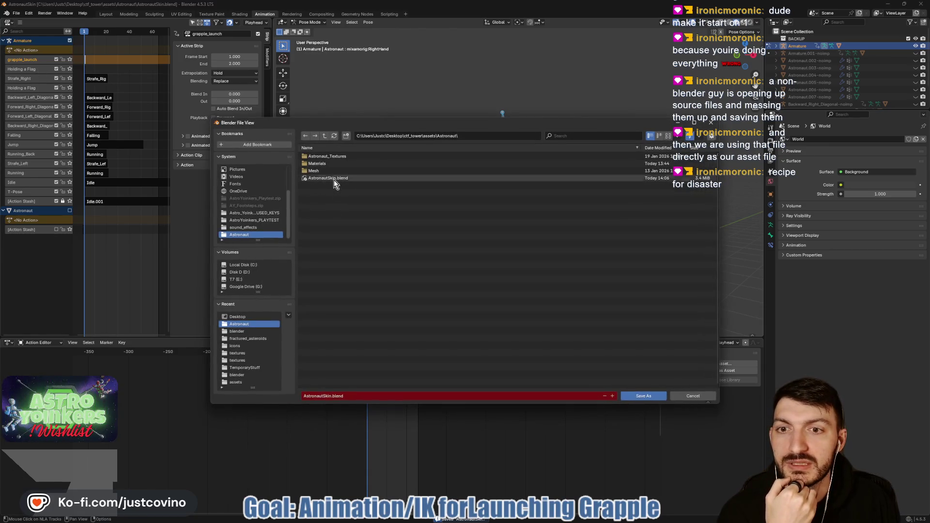
{"action": "left_click", "coordinate": [641, 396]}
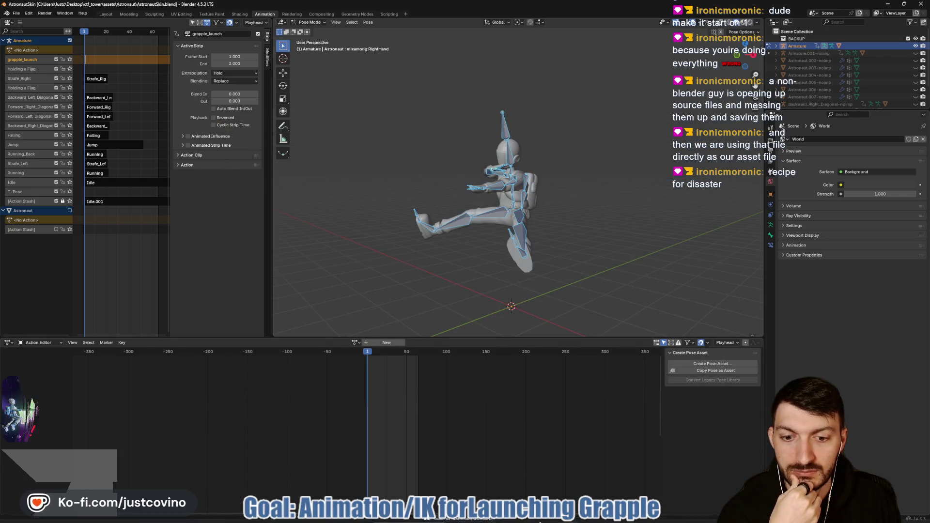
{"action": "key", "text": "alt+Tab"}
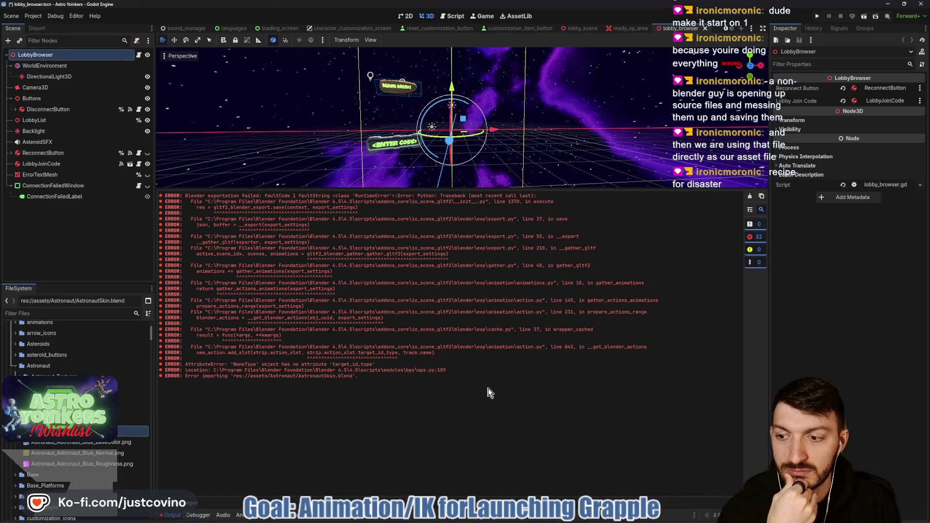
Clear the Output log, reimport AstronautSkin.blend from FileSystem, and switch back to Blender
{"action": "left_click", "coordinate": [750, 196]}
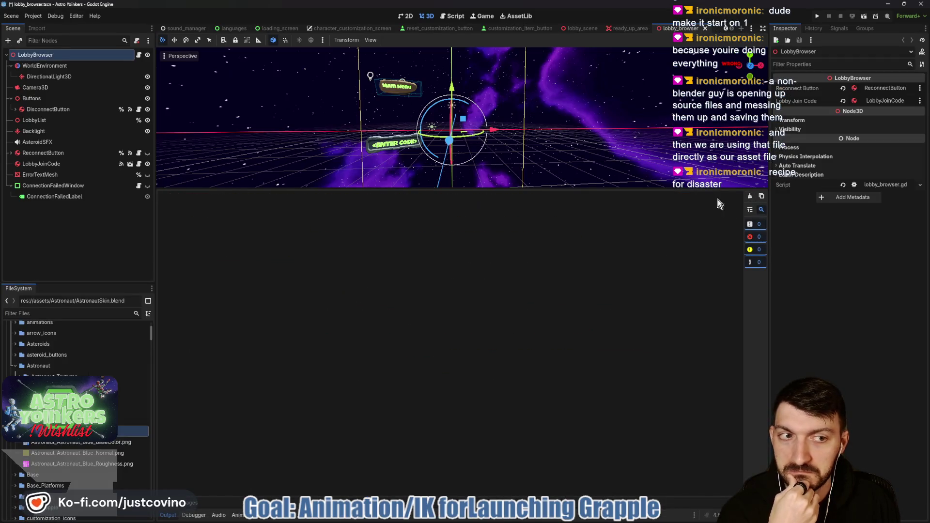
{"action": "right_click", "coordinate": [54, 431]}
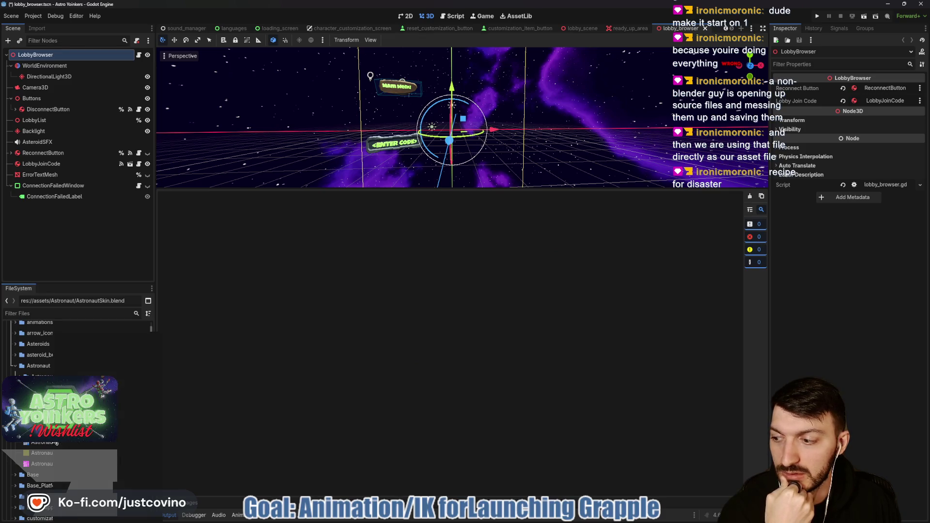
{"action": "left_click", "coordinate": [72, 485]}
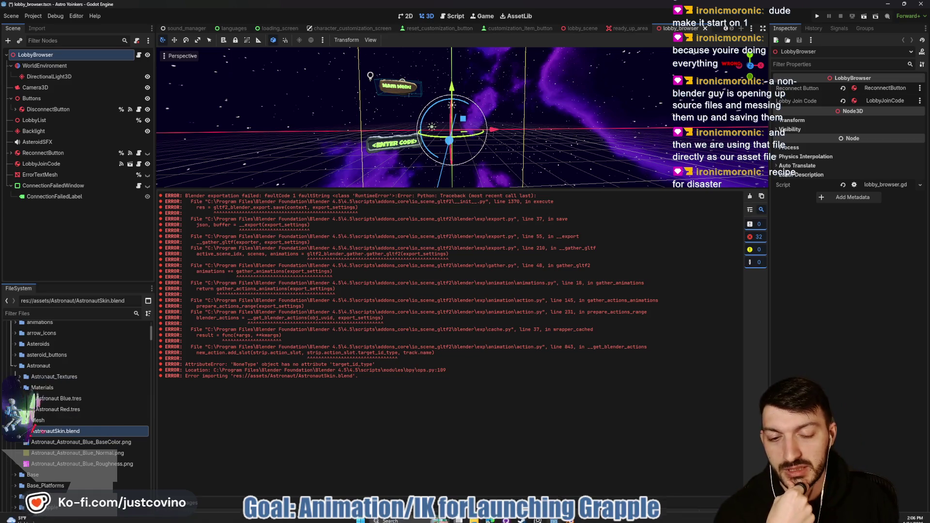
{"action": "left_click", "coordinate": [570, 520]}
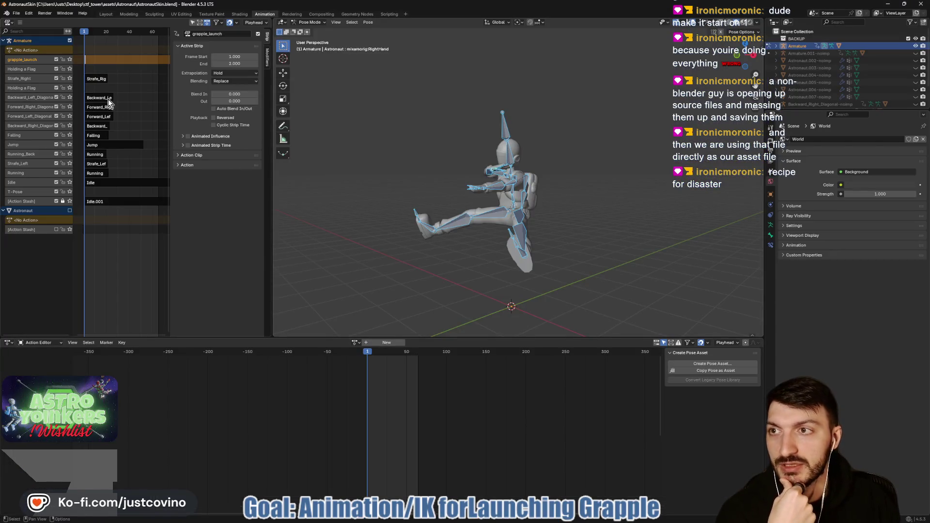
Pack external resources into AstronautSkin.blend via File > External Data
{"action": "left_click", "coordinate": [16, 15]}
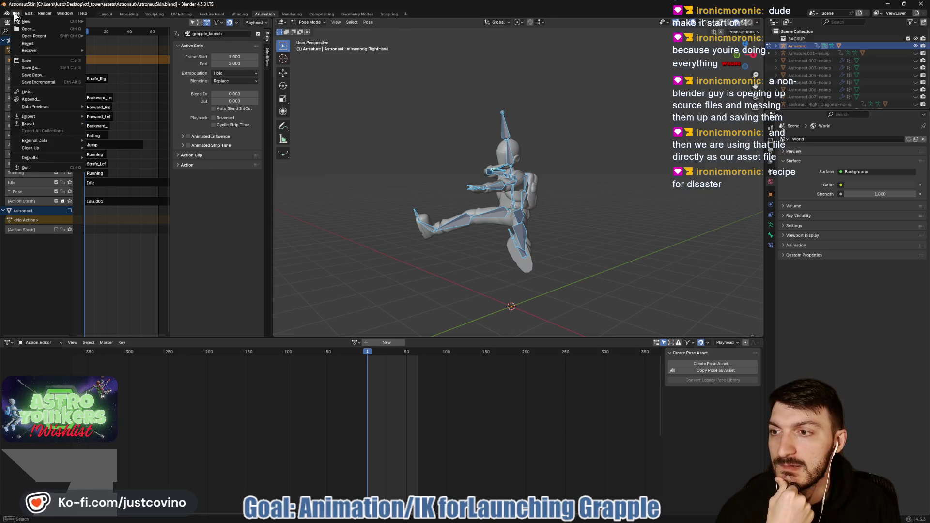
{"action": "mouse_move", "coordinate": [42, 139]}
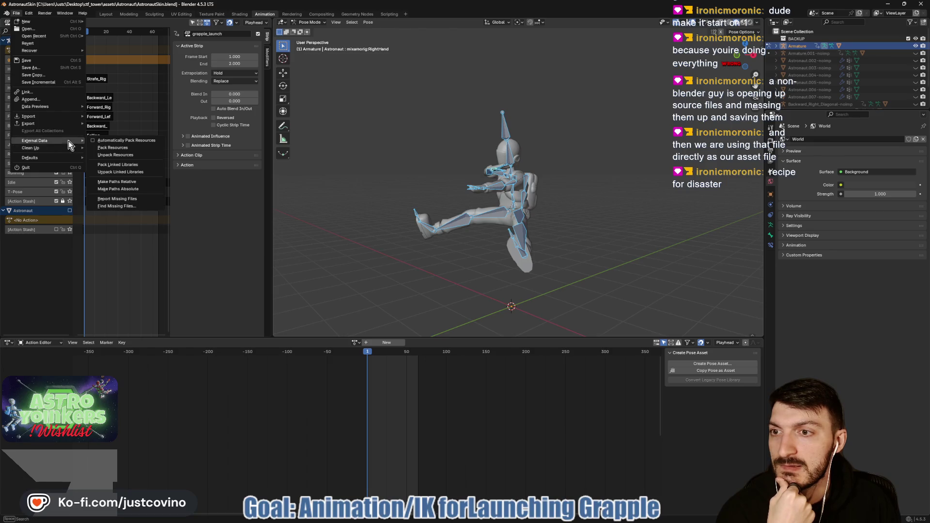
{"action": "left_click", "coordinate": [99, 144]}
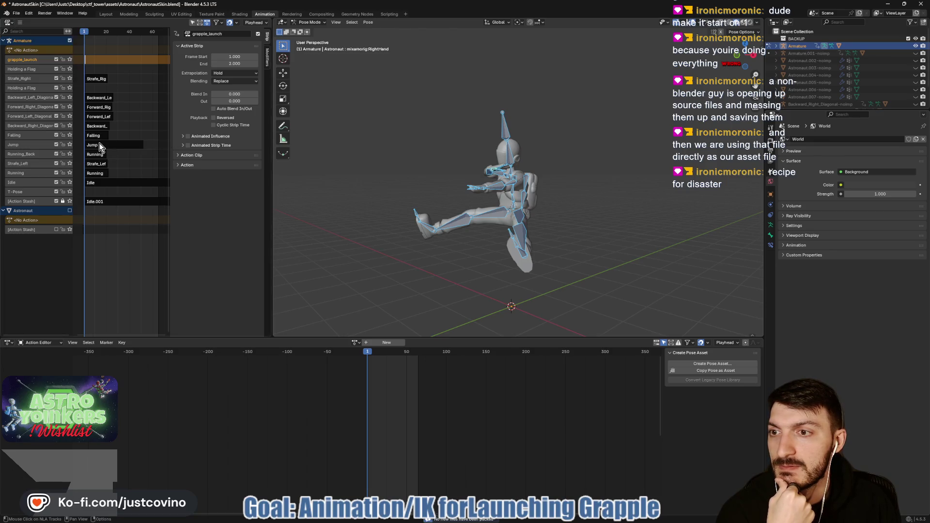
Export the astronaut as glTF 2.0, read the target_id_type error report, and return to Godot
{"action": "left_click", "coordinate": [16, 13]}
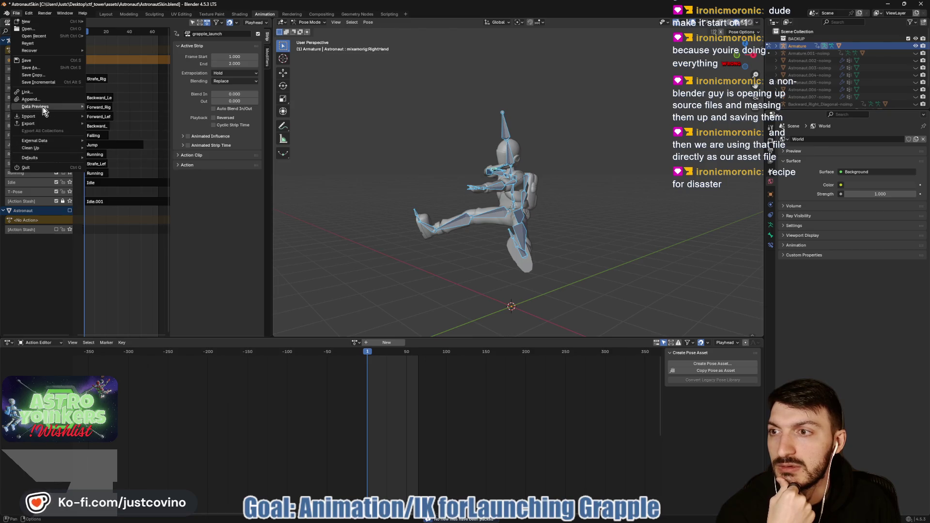
{"action": "mouse_move", "coordinate": [43, 117]}
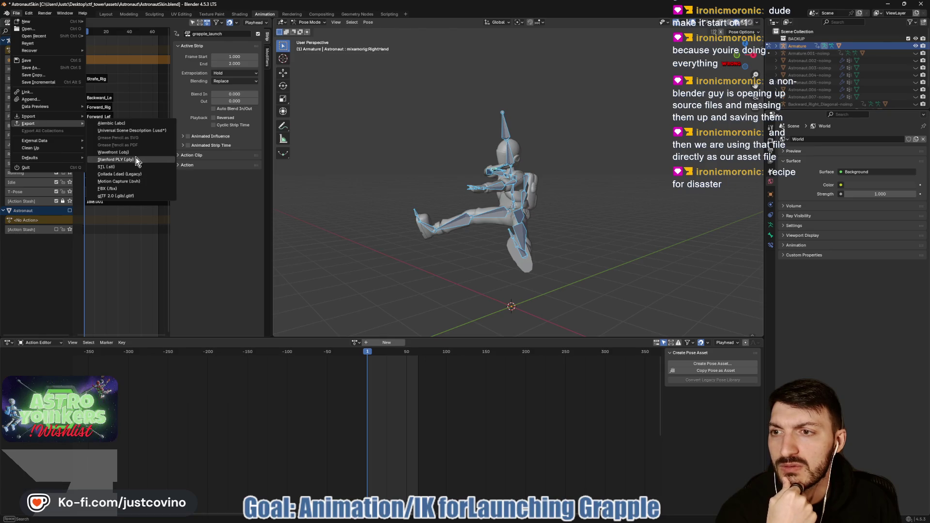
{"action": "left_click", "coordinate": [134, 196]}
{"action": "left_click", "coordinate": [637, 393]}
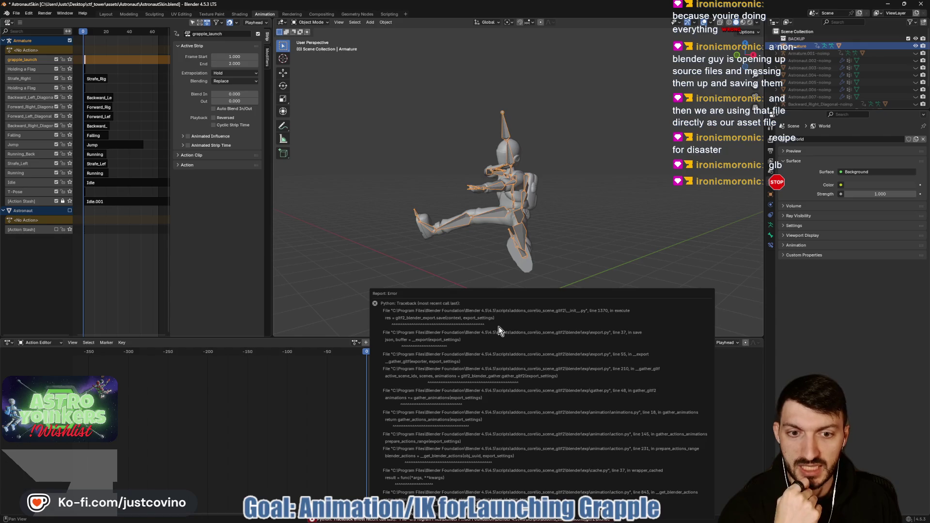
{"action": "left_click_drag", "start_coordinate": [437, 222], "coordinate": [398, 106]}
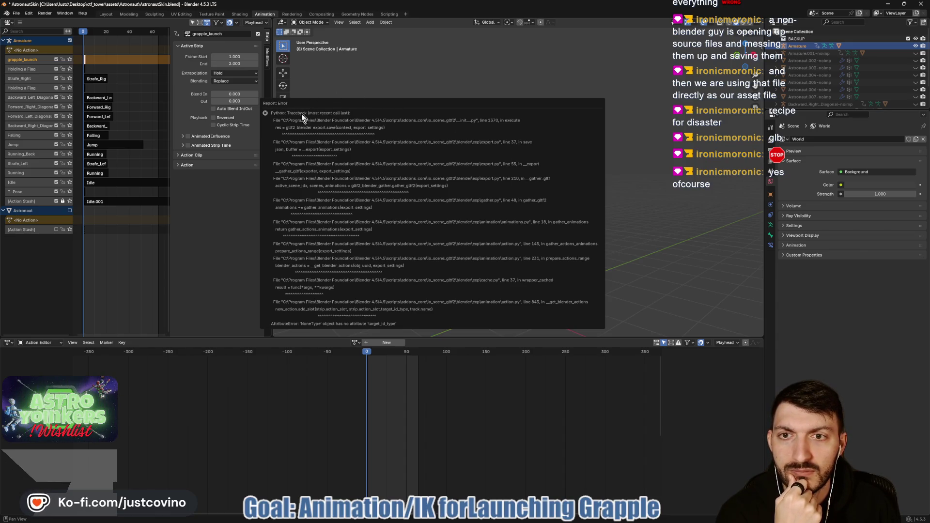
{"action": "left_click_drag", "start_coordinate": [601, 101], "coordinate": [593, 116]}
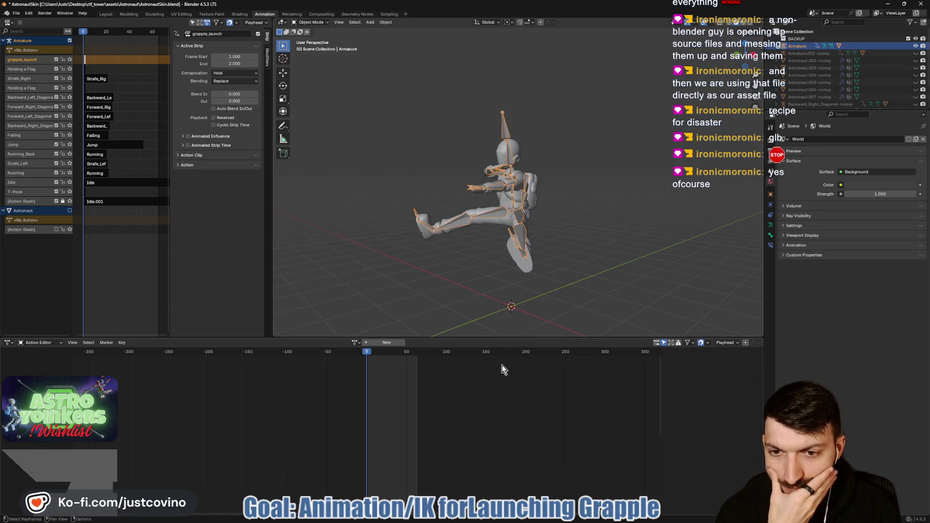
{"action": "left_click", "coordinate": [546, 521]}
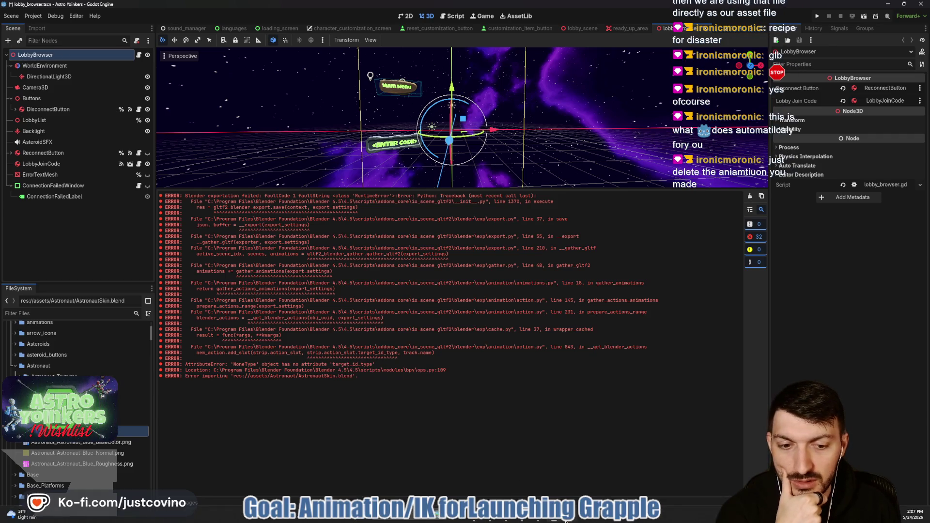
Delete the grapple_launch NLA track, save the file, and switch to Godot to check the import
{"action": "left_click", "coordinate": [570, 485]}
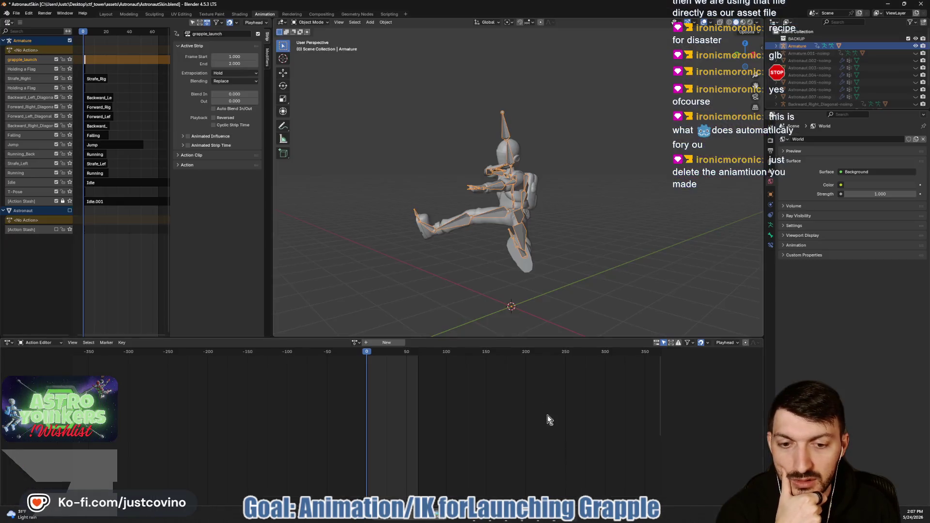
{"action": "right_click", "coordinate": [36, 63]}
{"action": "left_click", "coordinate": [39, 77]}
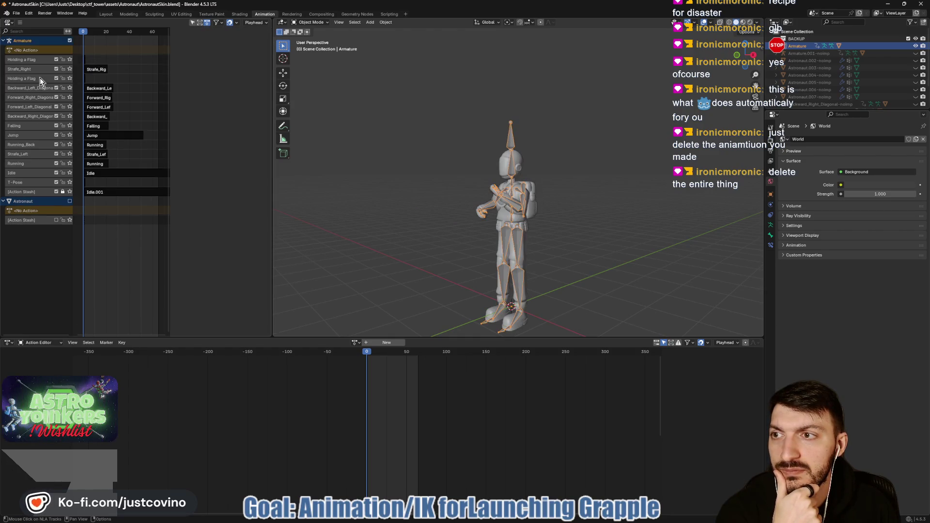
{"action": "key", "text": "ctrl+s"}
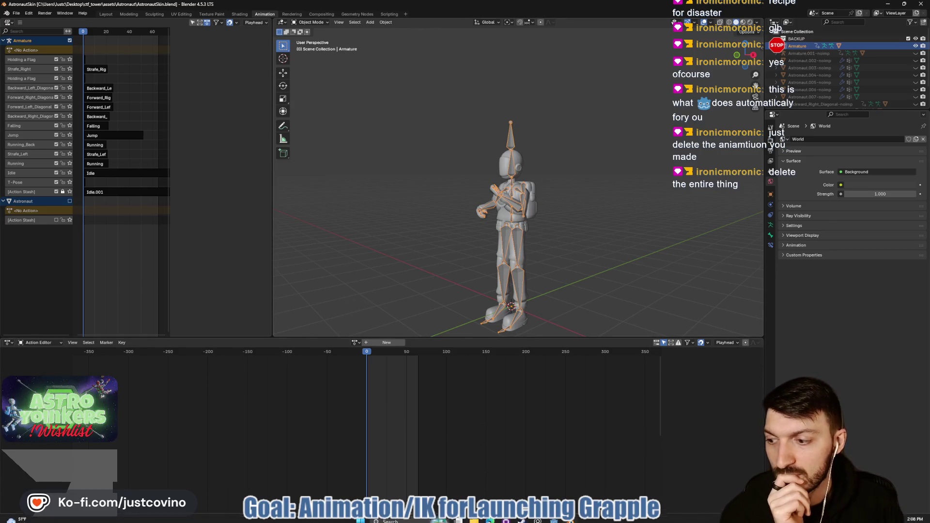
{"action": "left_click", "coordinate": [557, 519]}
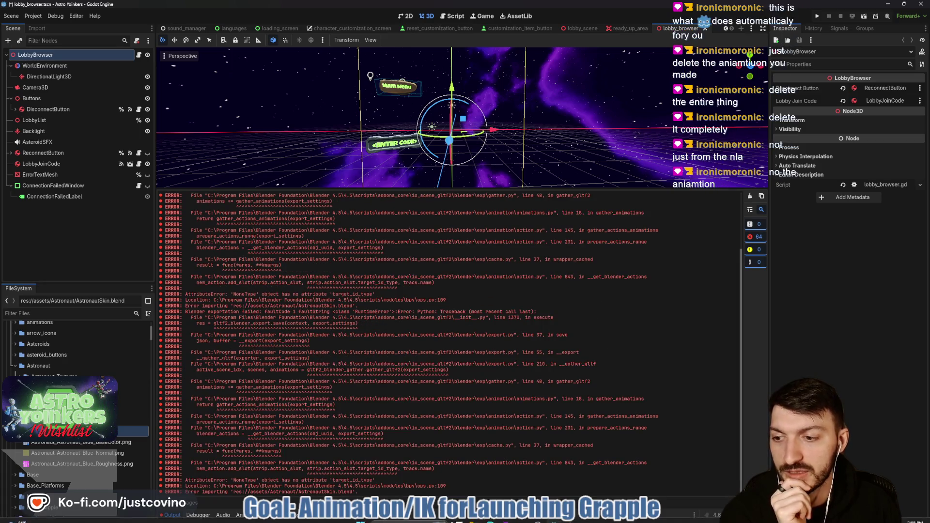
Assign and then unlink grapple_launch on the Armature twice, then save the file
{"action": "left_click", "coordinate": [576, 512]}
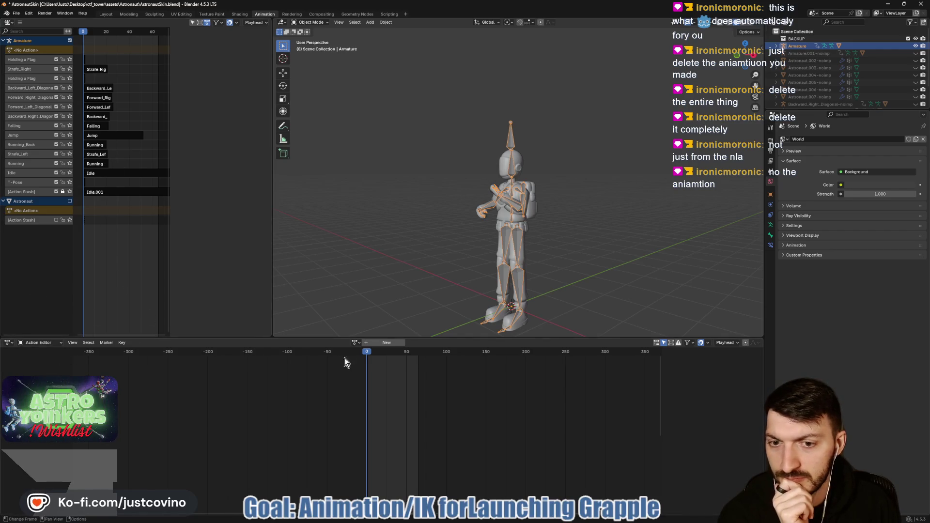
{"action": "left_click", "coordinate": [356, 344]}
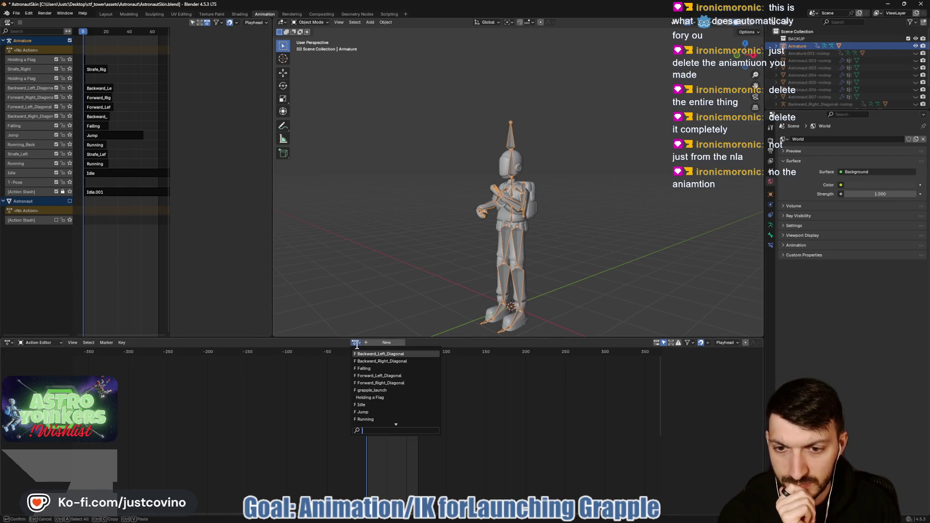
{"action": "left_click", "coordinate": [386, 390]}
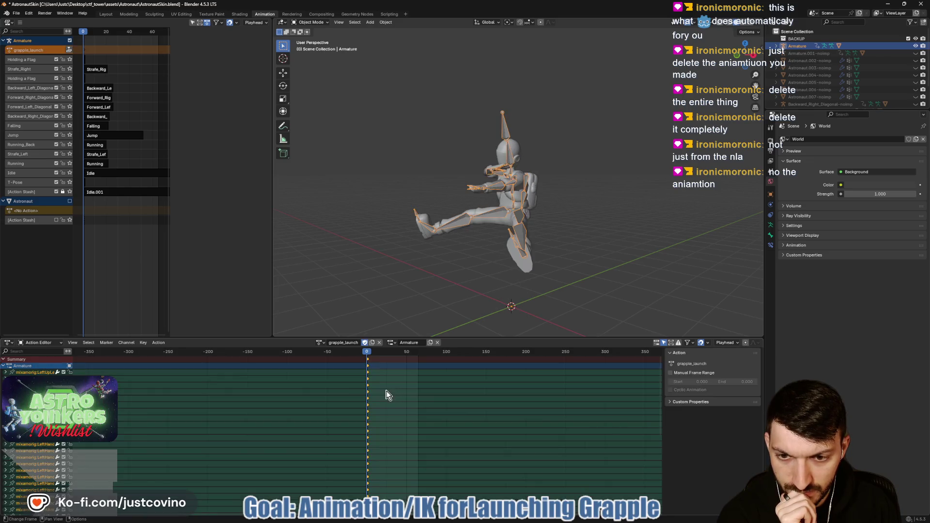
{"action": "left_click", "coordinate": [379, 344]}
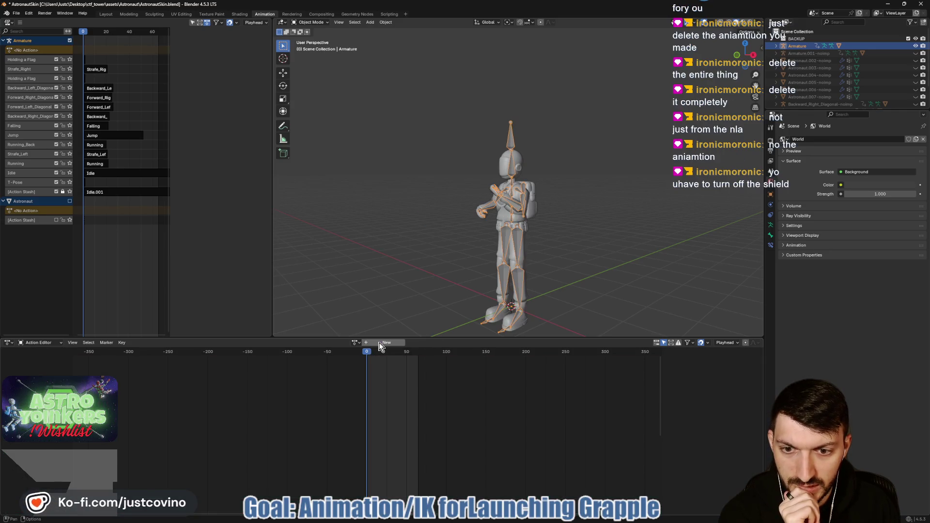
{"action": "left_click", "coordinate": [355, 342]}
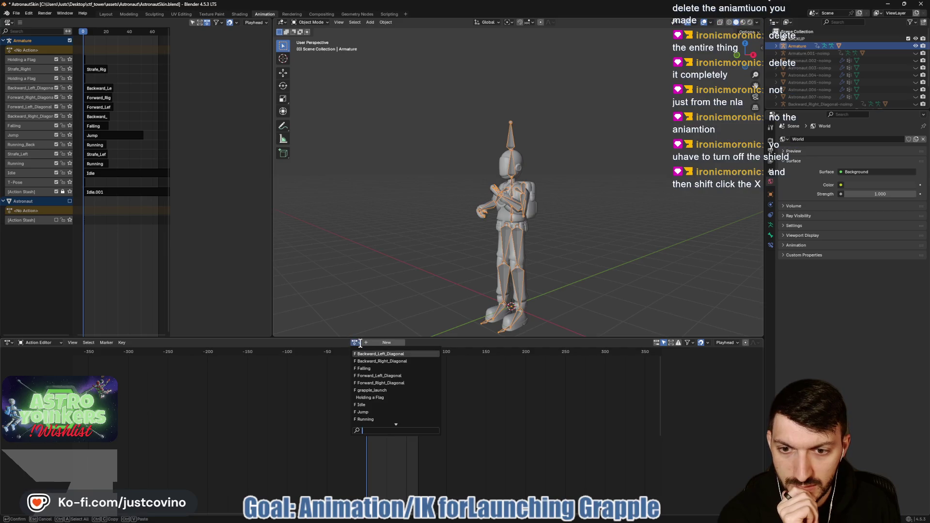
{"action": "left_click", "coordinate": [380, 390]}
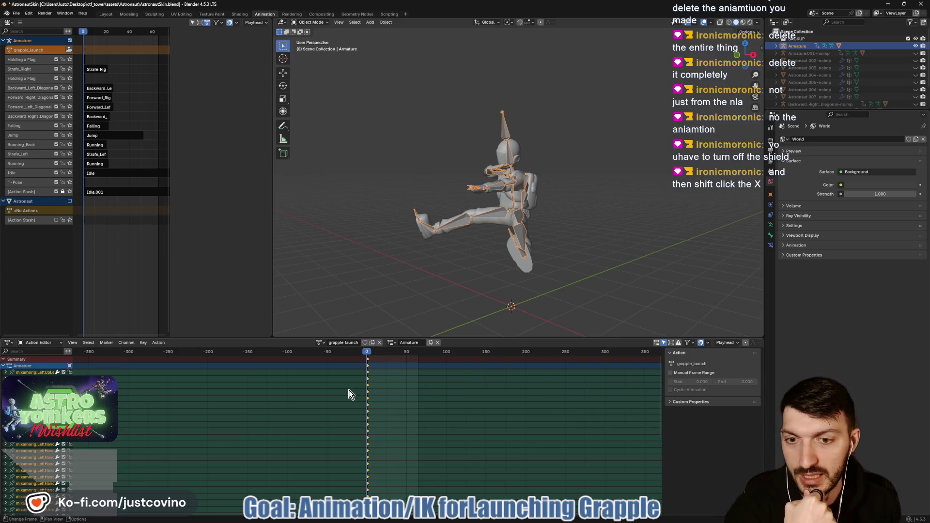
{"action": "left_click", "coordinate": [380, 345]}
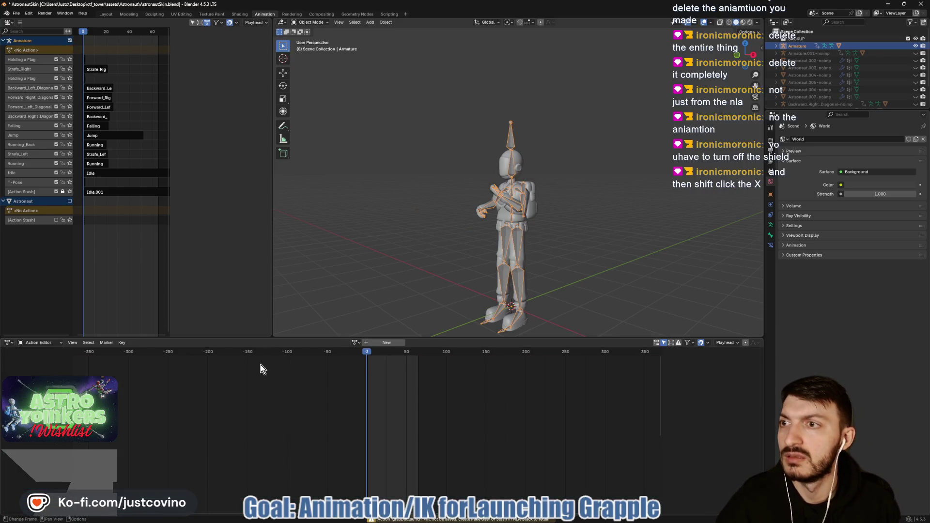
{"action": "key", "text": "ctrl+s"}
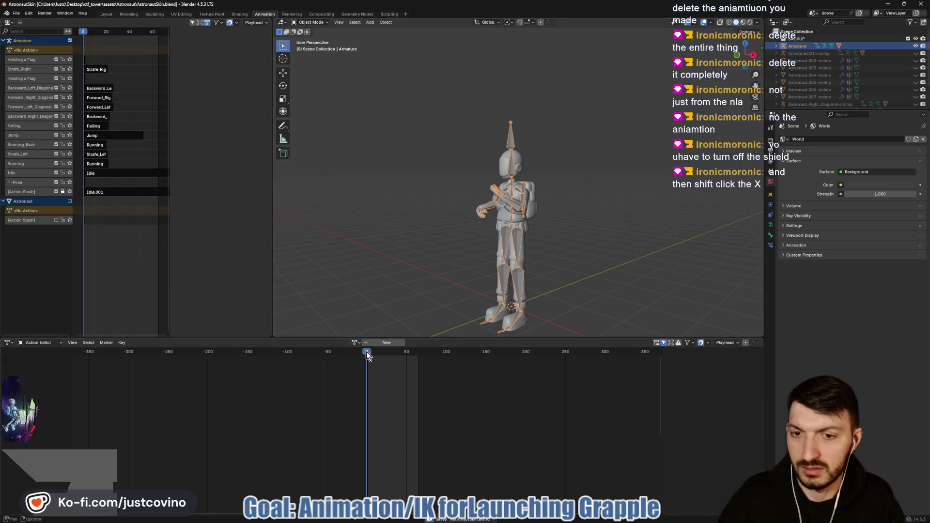
Reassign and unlink grapple_launch twice more, leaving the Armature with no action
{"action": "left_click", "coordinate": [356, 341]}
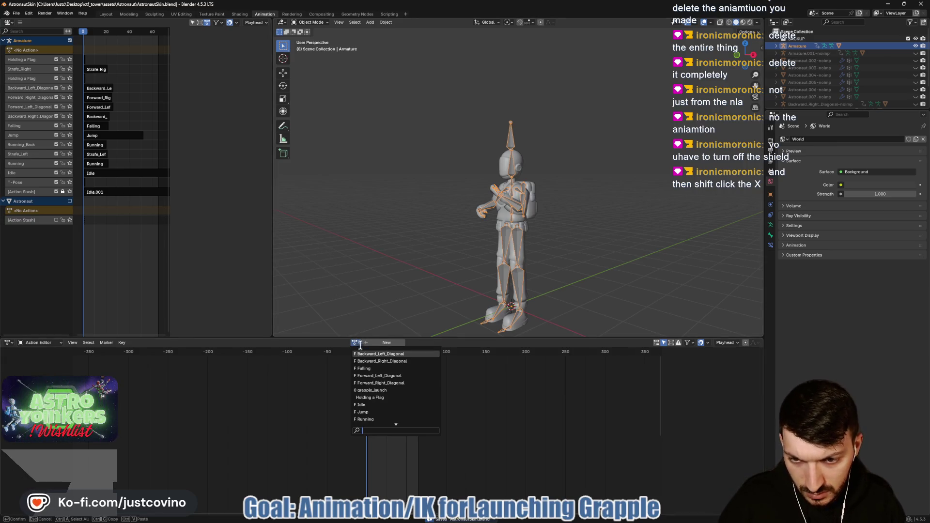
{"action": "left_click", "coordinate": [400, 390]}
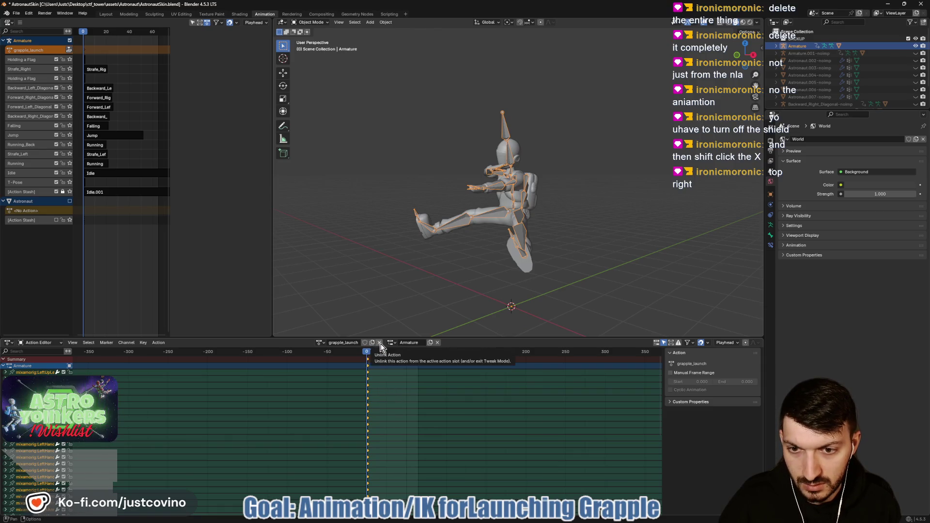
{"action": "left_click", "coordinate": [381, 343]}
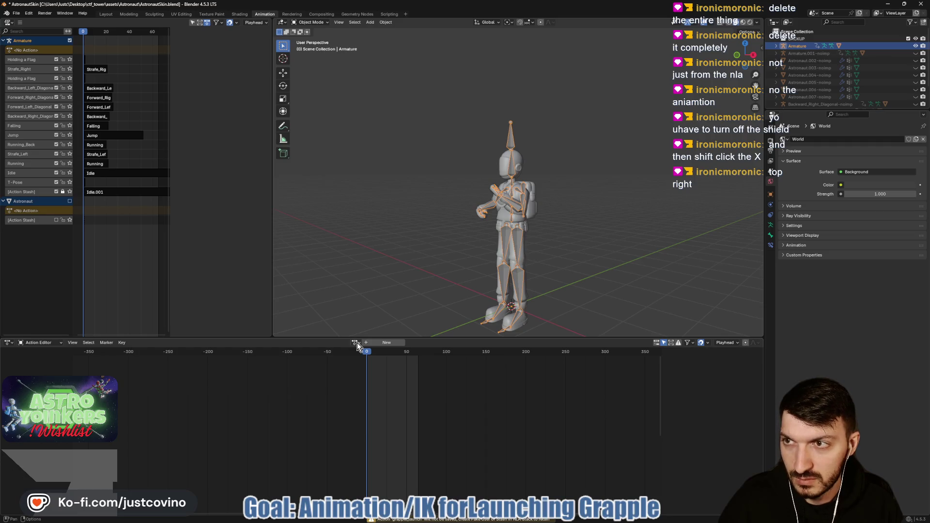
{"action": "left_click", "coordinate": [356, 342]}
{"action": "left_click", "coordinate": [400, 390]}
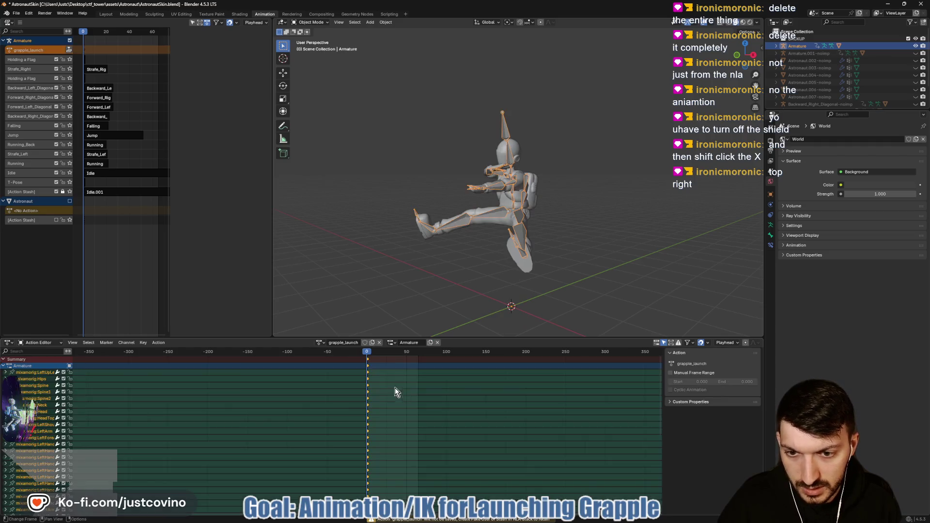
{"action": "left_click", "coordinate": [380, 343]}
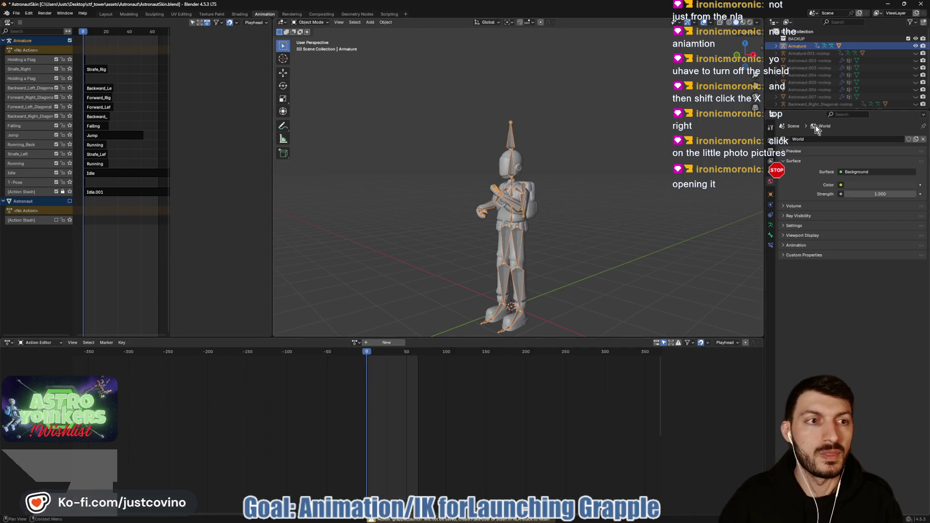
Switch Properties to Render, then View Layer, and enlarge the Outliner
{"action": "left_click", "coordinate": [771, 127]}
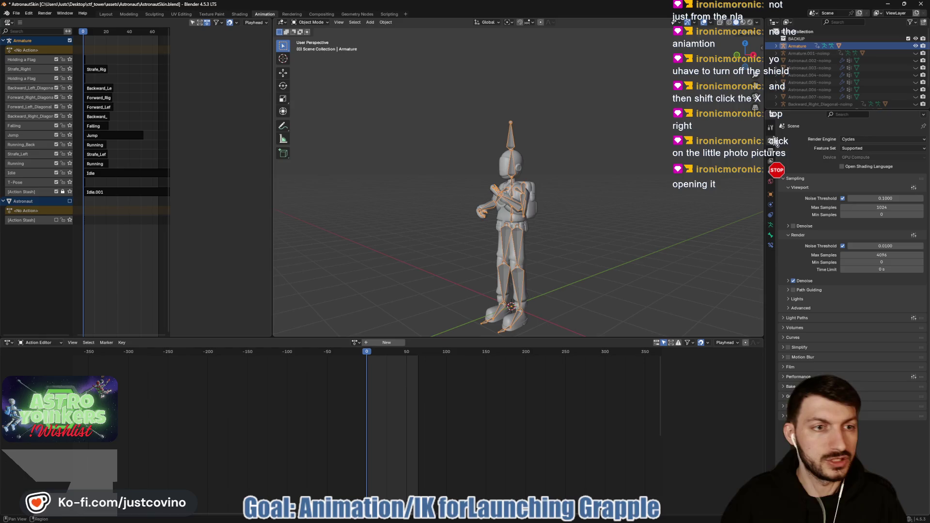
{"action": "left_click", "coordinate": [771, 160]}
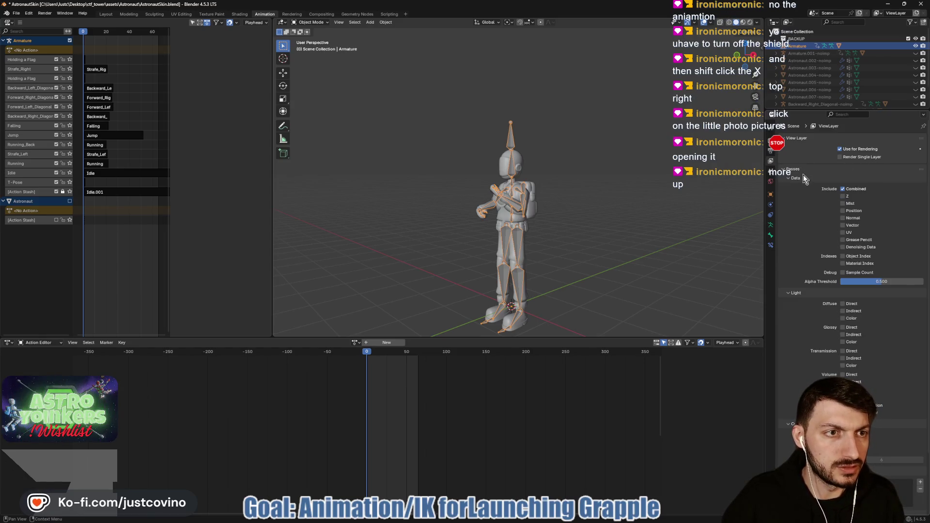
{"action": "scroll", "coordinate": [803, 179], "scroll_direction": "down", "scroll_amount": 1}
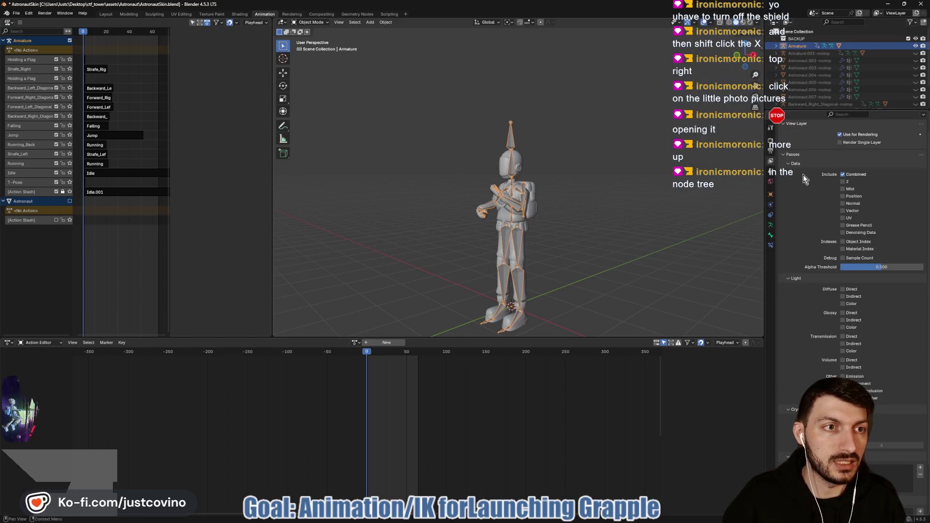
{"action": "scroll", "coordinate": [803, 179], "scroll_direction": "down", "scroll_amount": 3}
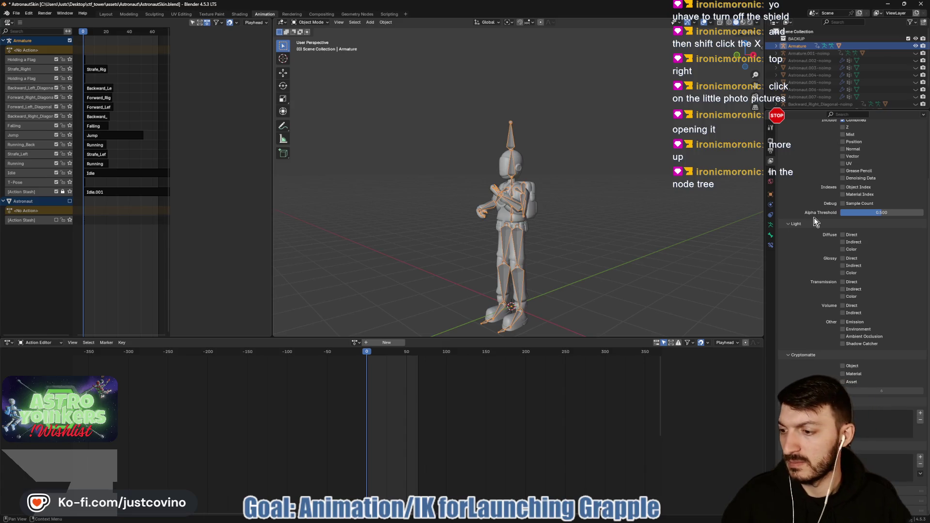
{"action": "mouse_move", "coordinate": [795, 110]}
{"action": "left_mouse_down"}
{"action": "mouse_move", "coordinate": [796, 249]}
{"action": "mouse_move", "coordinate": [797, 154]}
{"action": "left_mouse_up"}
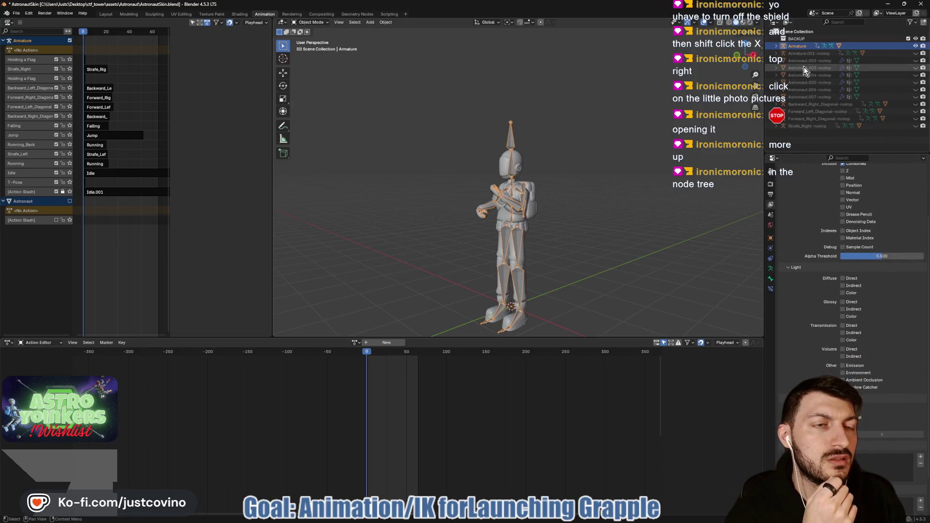
Expand the Astronaut mesh's animation data down to the Idle action stash, plus the mixamorig:Hips bones
{"action": "left_click", "coordinate": [776, 46]}
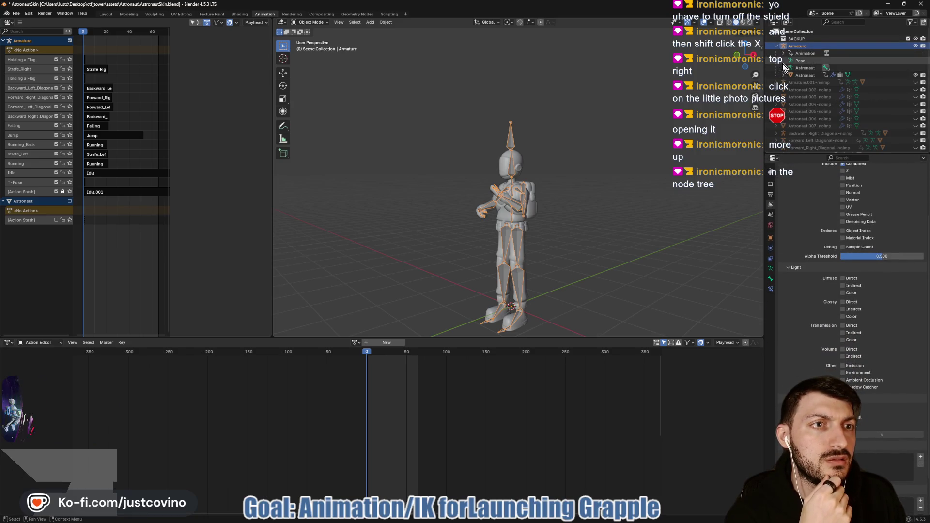
{"action": "left_click", "coordinate": [782, 75]}
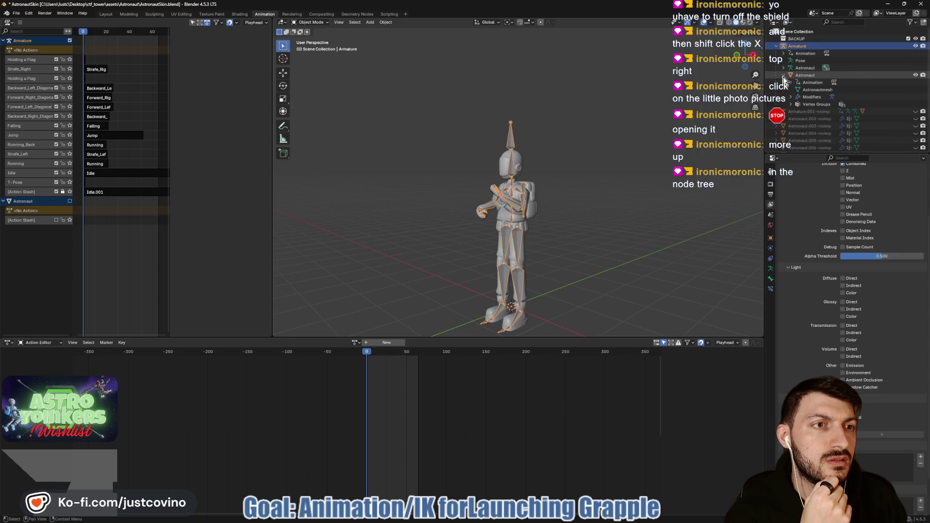
{"action": "left_click", "coordinate": [791, 83]}
{"action": "left_click", "coordinate": [797, 89]}
{"action": "left_click", "coordinate": [805, 97]}
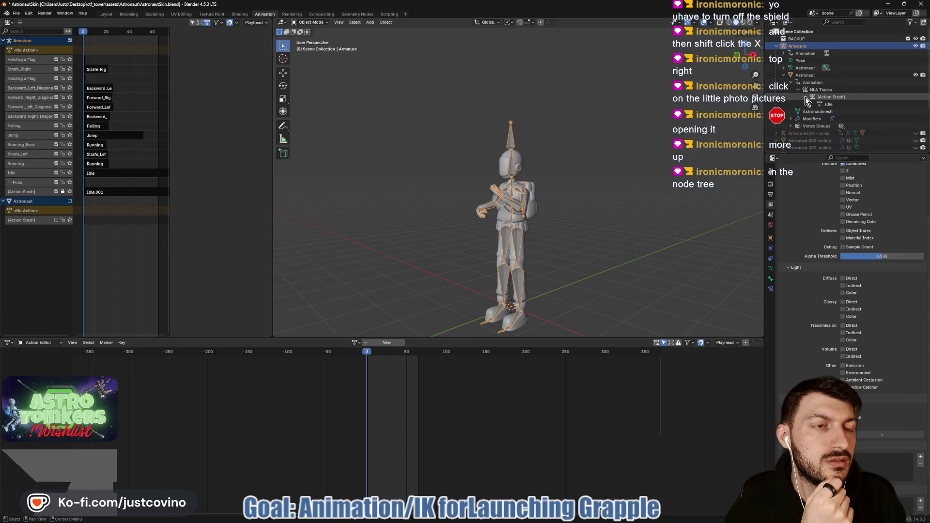
{"action": "left_click", "coordinate": [783, 68]}
{"action": "left_click", "coordinate": [790, 75]}
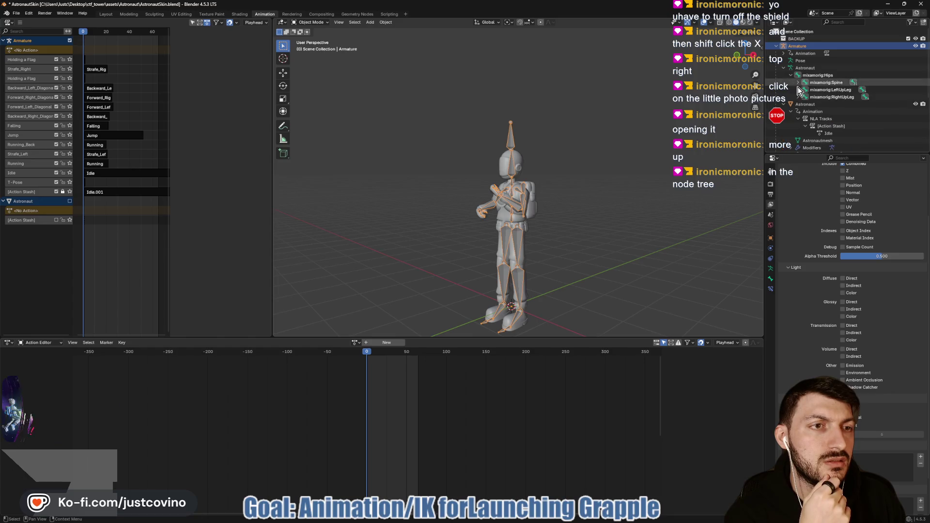
Expand the Armature's animation data and NLA Tracks and scroll through the listed strips
{"action": "left_click", "coordinate": [783, 53]}
{"action": "left_click", "coordinate": [791, 61]}
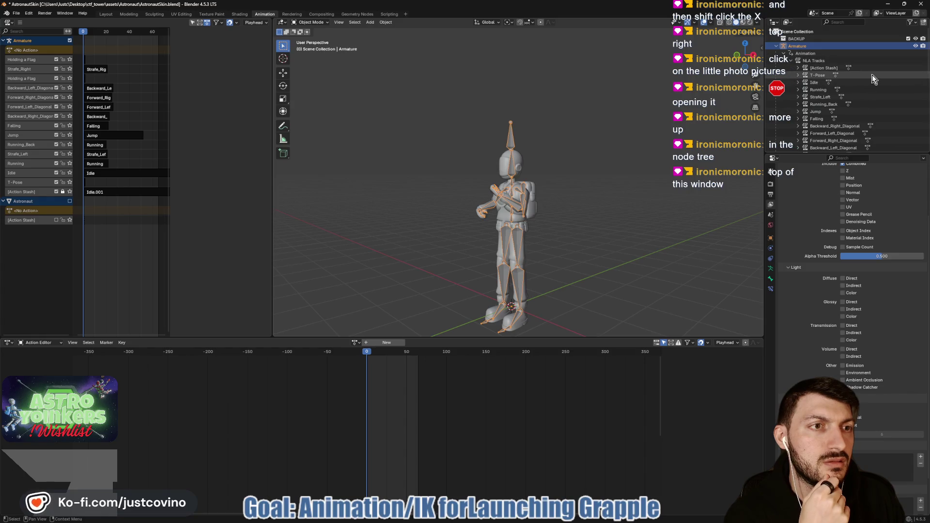
{"action": "scroll", "coordinate": [857, 89], "scroll_direction": "down", "scroll_amount": 1}
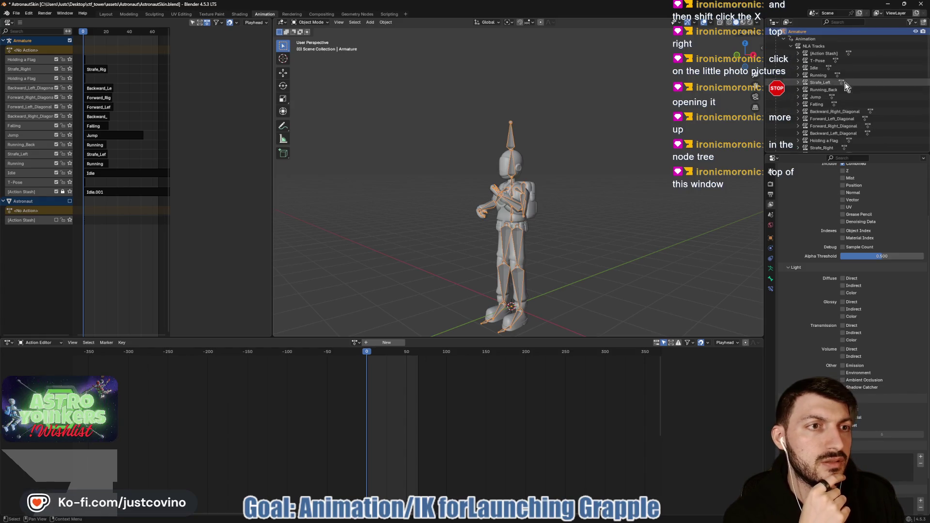
{"action": "scroll", "coordinate": [838, 80], "scroll_direction": "down", "scroll_amount": 1}
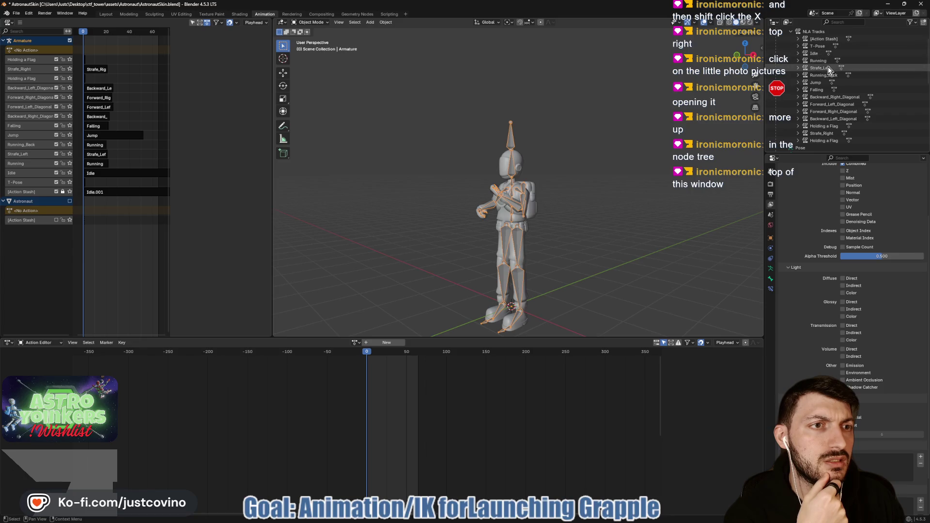
{"action": "scroll", "coordinate": [831, 97], "scroll_direction": "down", "scroll_amount": 3}
{"action": "scroll", "coordinate": [834, 112], "scroll_direction": "down", "scroll_amount": 6}
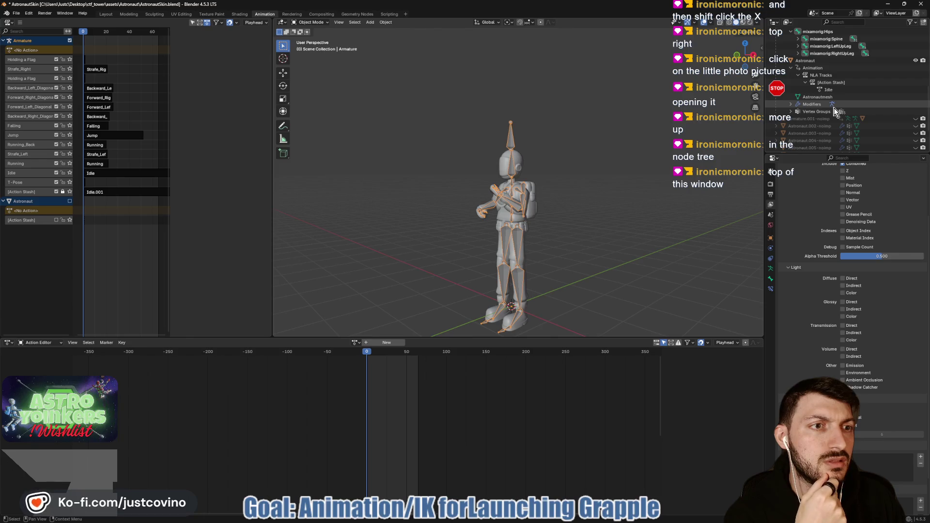
{"action": "scroll", "coordinate": [838, 113], "scroll_direction": "up", "scroll_amount": 4}
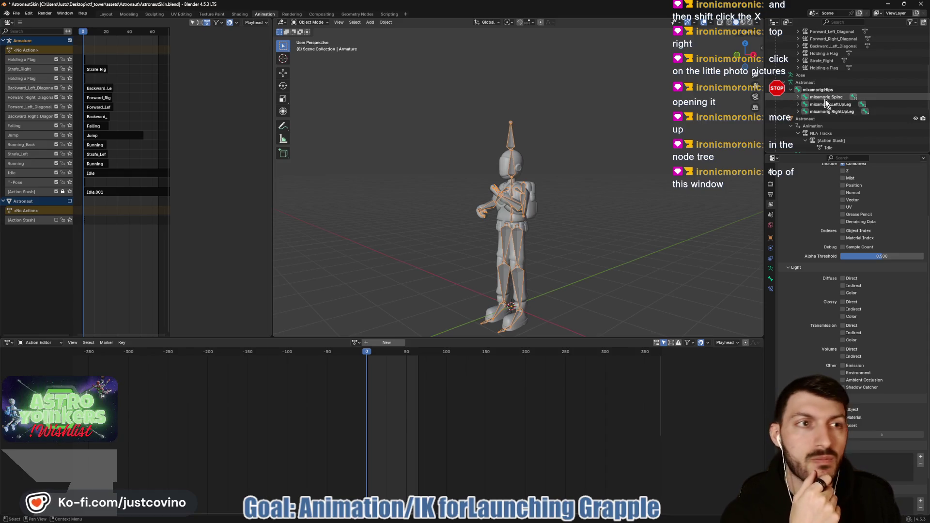
{"action": "left_click", "coordinate": [775, 23]}
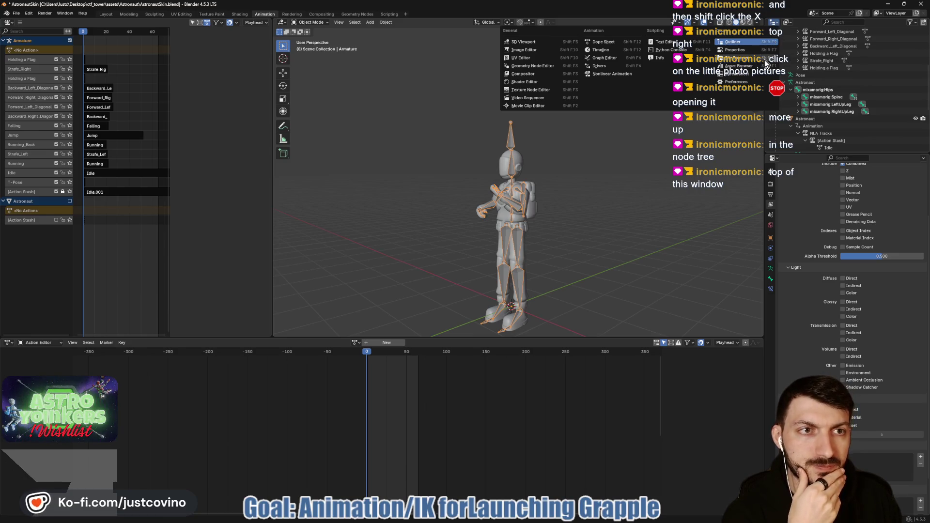
Show Unused Data in the Outliner, delete the orphaned grapple_launch action, and save
{"action": "left_click", "coordinate": [791, 23]}
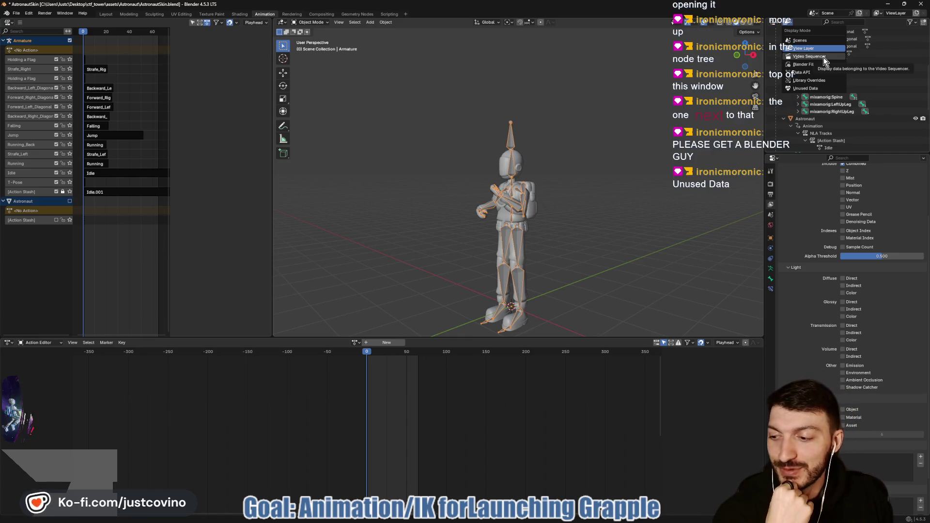
{"action": "left_click", "coordinate": [823, 88]}
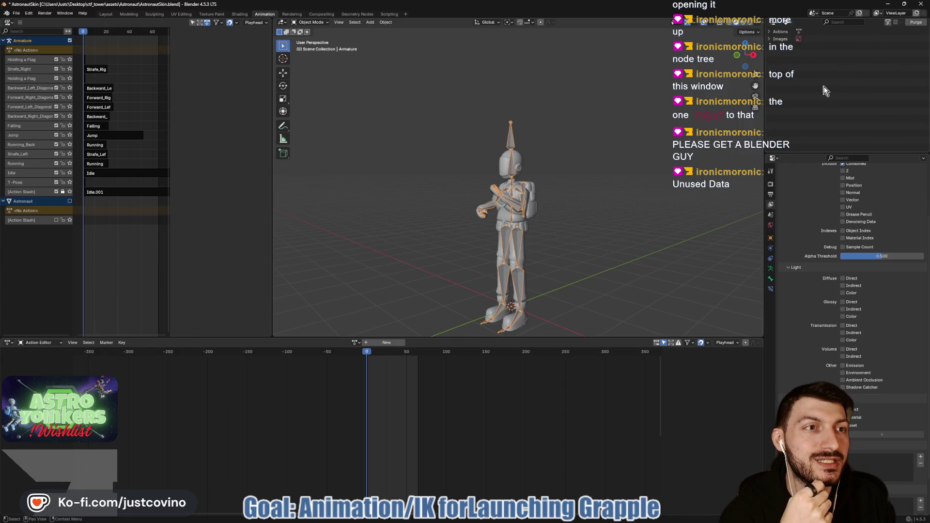
{"action": "left_click", "coordinate": [769, 32]}
{"action": "left_click", "coordinate": [796, 39]}
{"action": "right_click", "coordinate": [796, 39]}
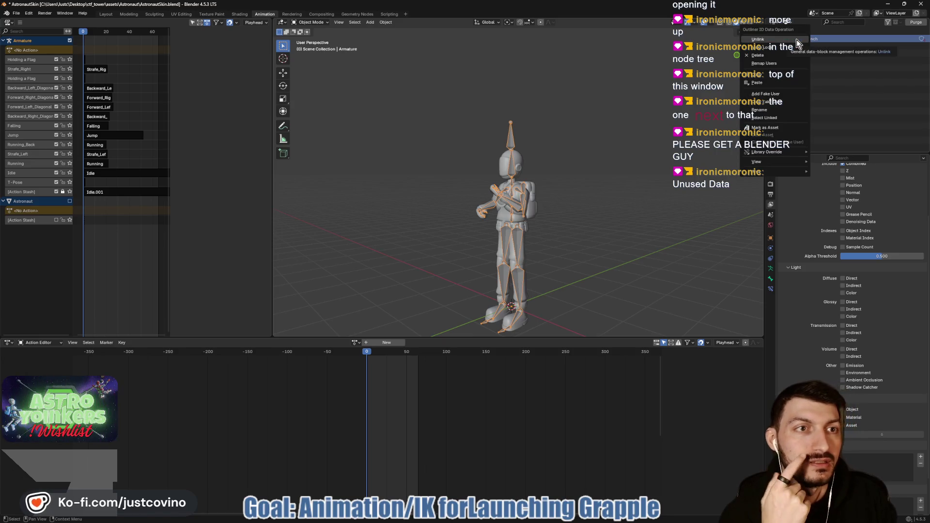
{"action": "left_click", "coordinate": [780, 56]}
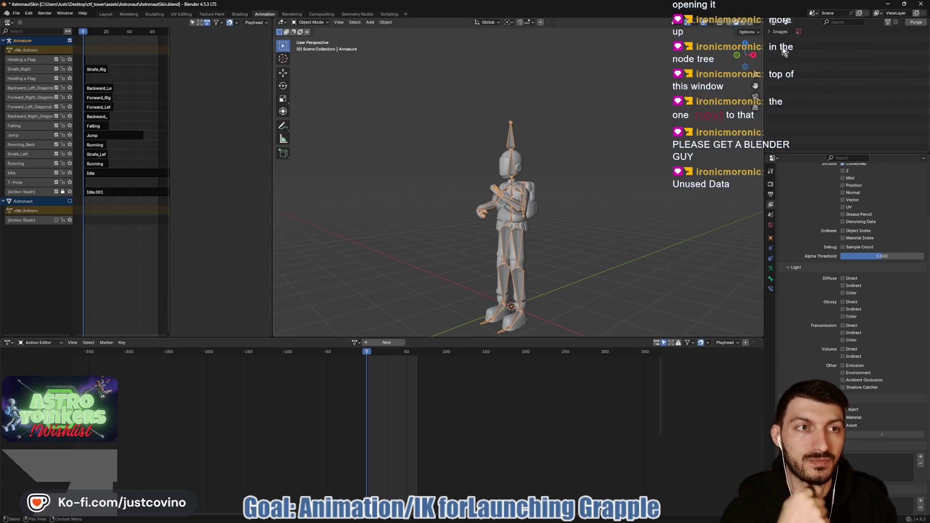
{"action": "key", "text": "ctrl+s"}
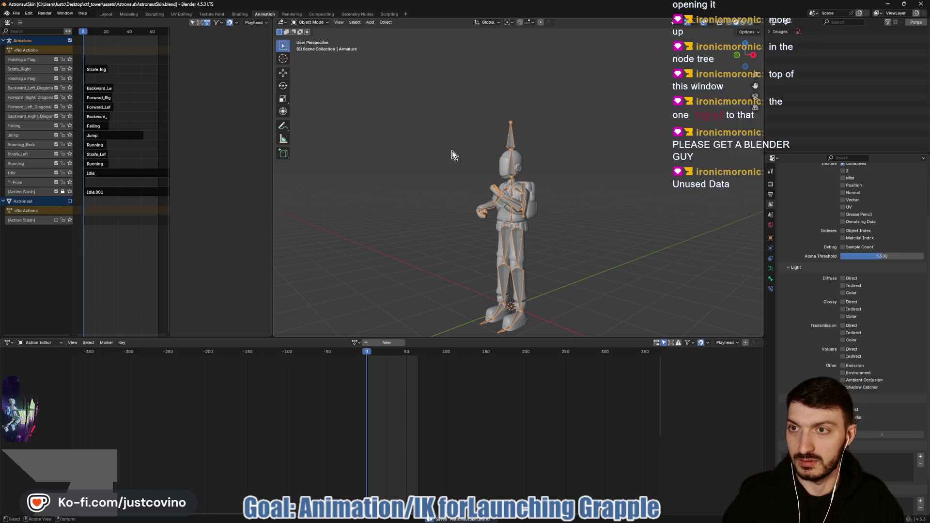
Reimport AstronautSkin.blend twice, clearing the output log in between, then quit Godot without saving
{"action": "left_click", "coordinate": [554, 519]}
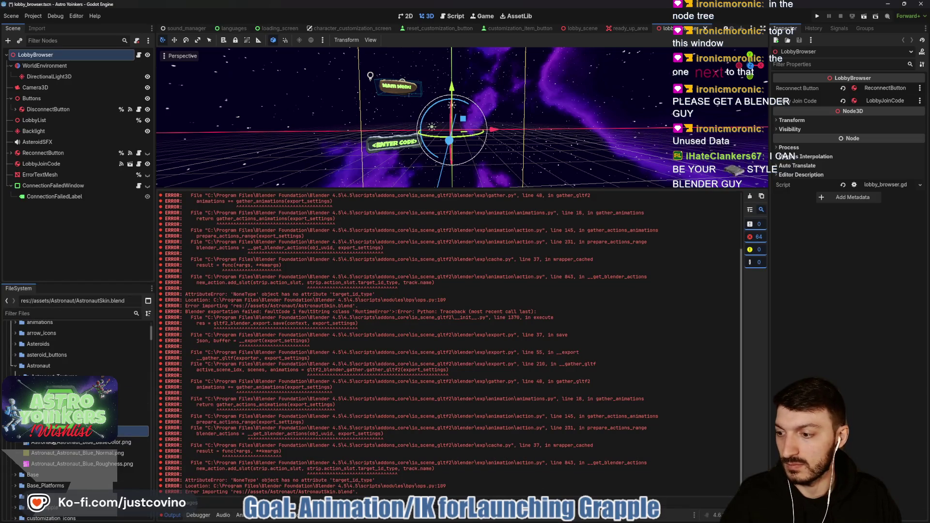
{"action": "right_click", "coordinate": [53, 441]}
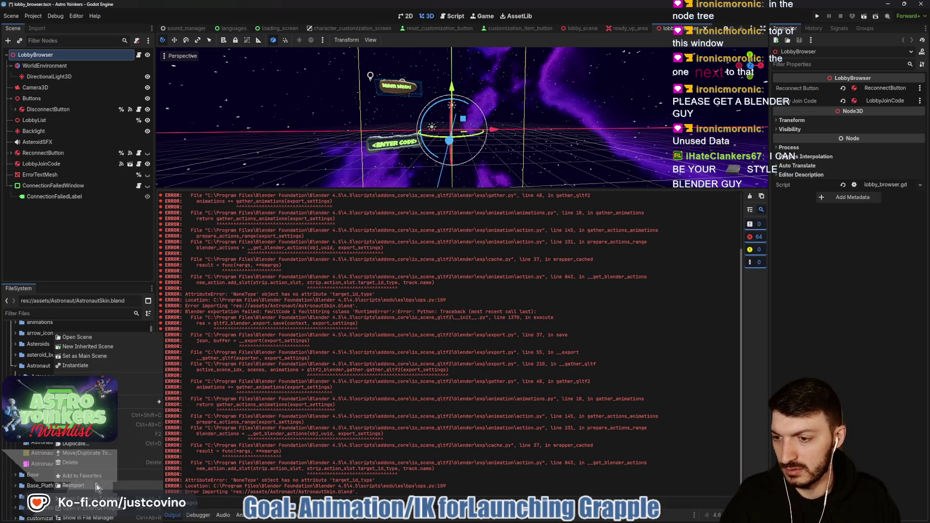
{"action": "left_click", "coordinate": [73, 485]}
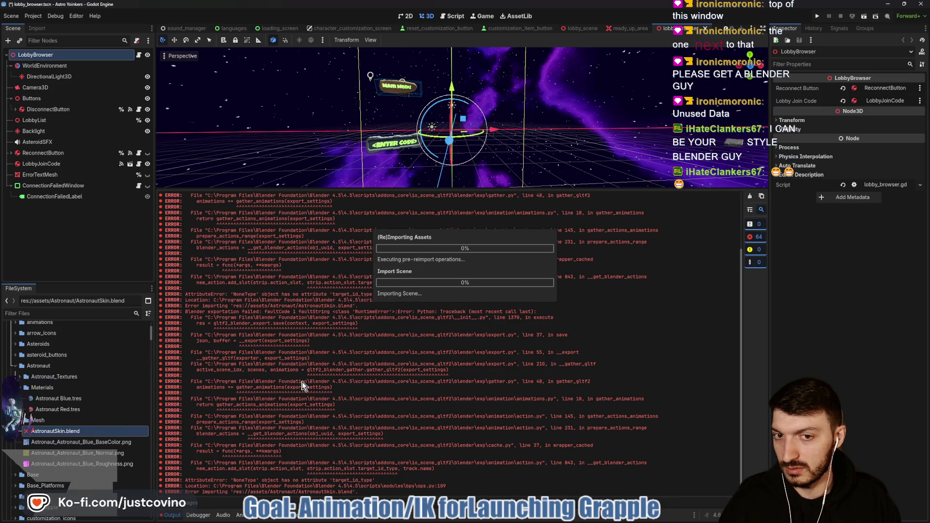
{"action": "left_click", "coordinate": [750, 196]}
{"action": "right_click", "coordinate": [61, 453]}
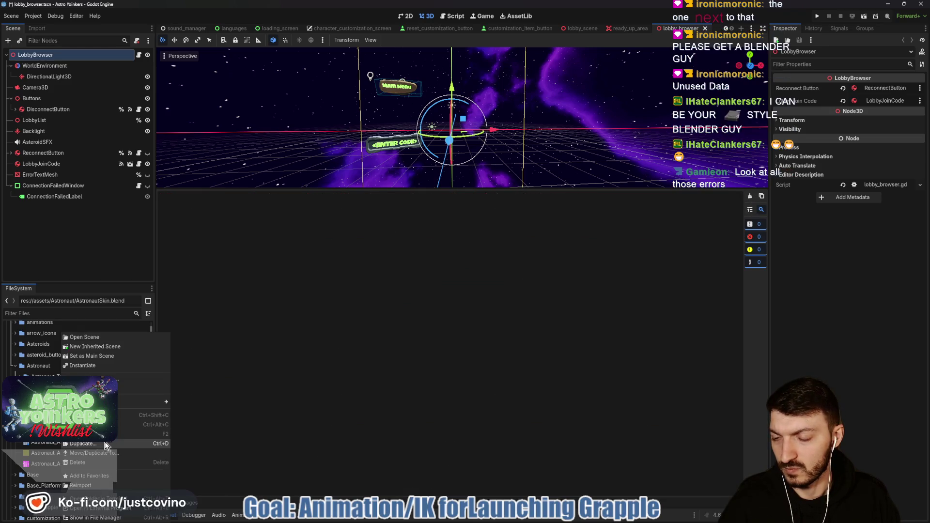
{"action": "left_click", "coordinate": [97, 483]}
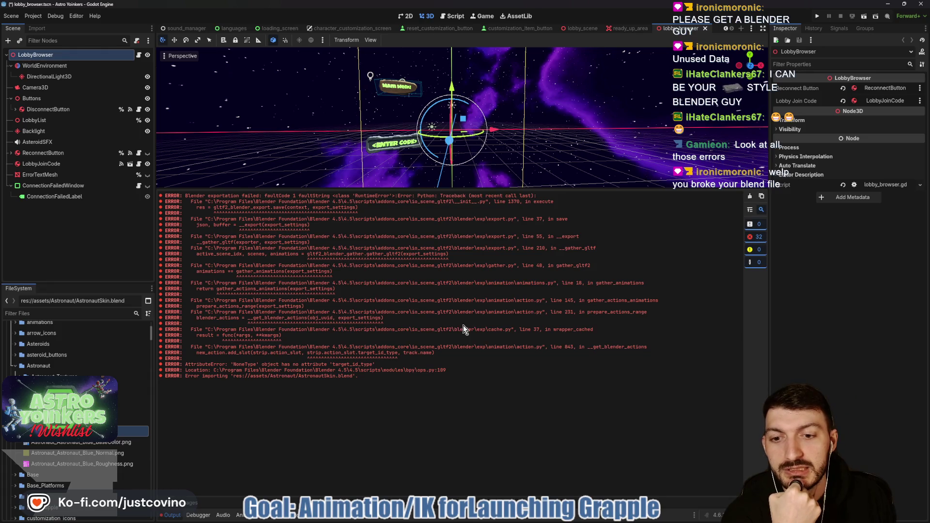
{"action": "left_click", "coordinate": [925, 4]}
{"action": "left_click", "coordinate": [524, 269]}
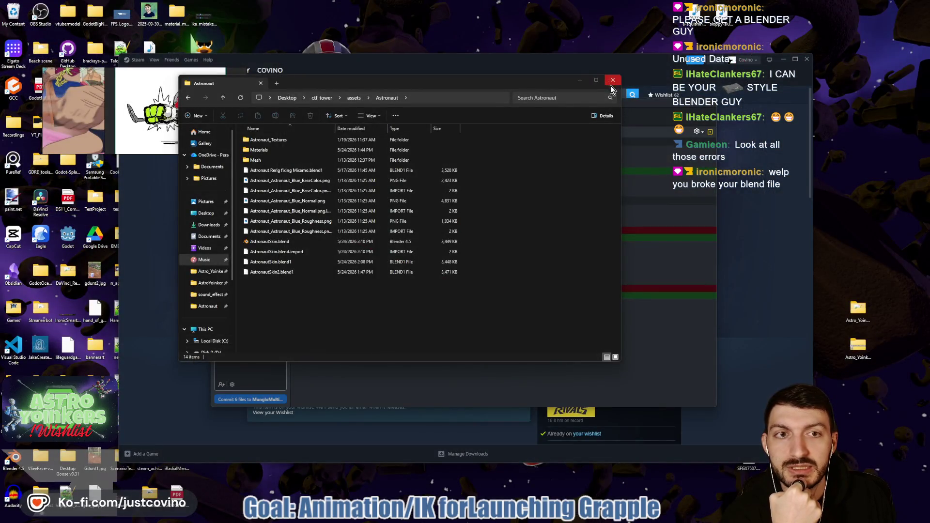
Discard all seven changed files in GitHub Desktop, fetch origin, then open the Godot builds folder
{"action": "left_click", "coordinate": [612, 81]}
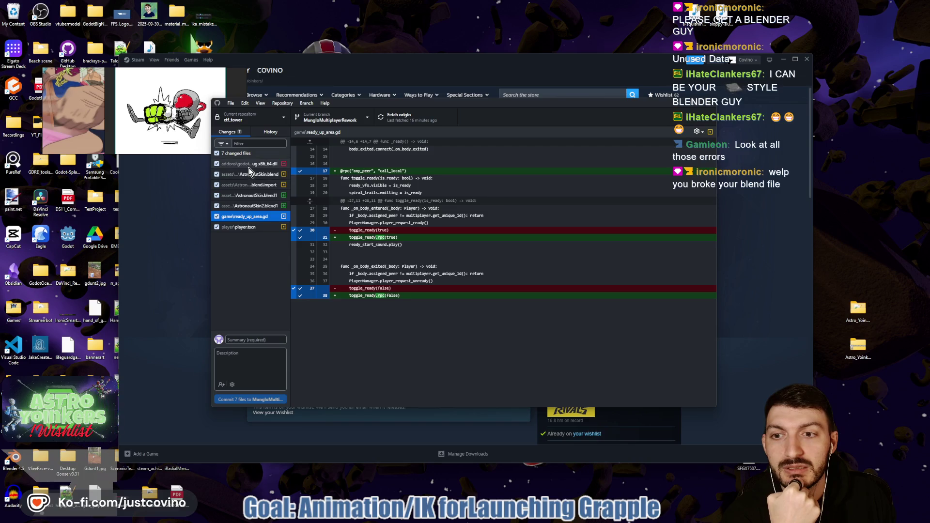
{"action": "left_click", "coordinate": [244, 227]}
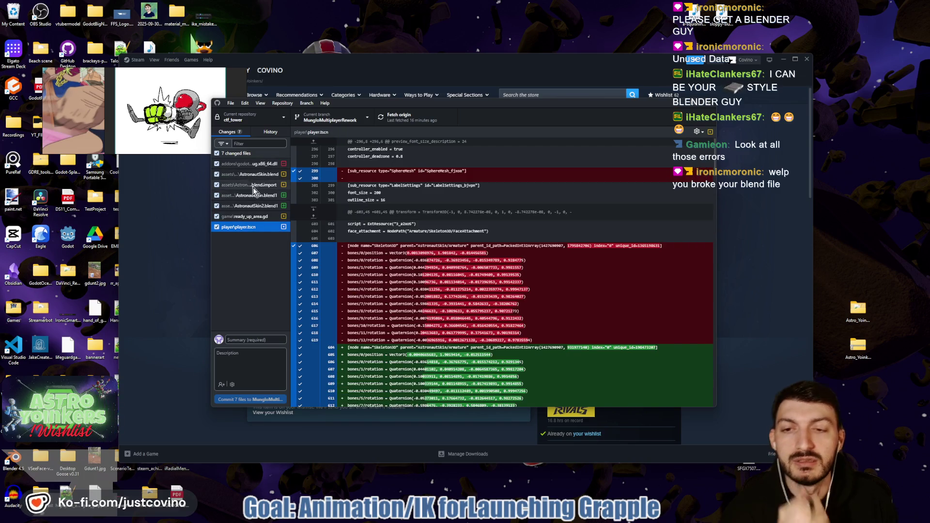
{"action": "left_click", "coordinate": [248, 165], "text": "shift"}
{"action": "right_click", "coordinate": [248, 165]}
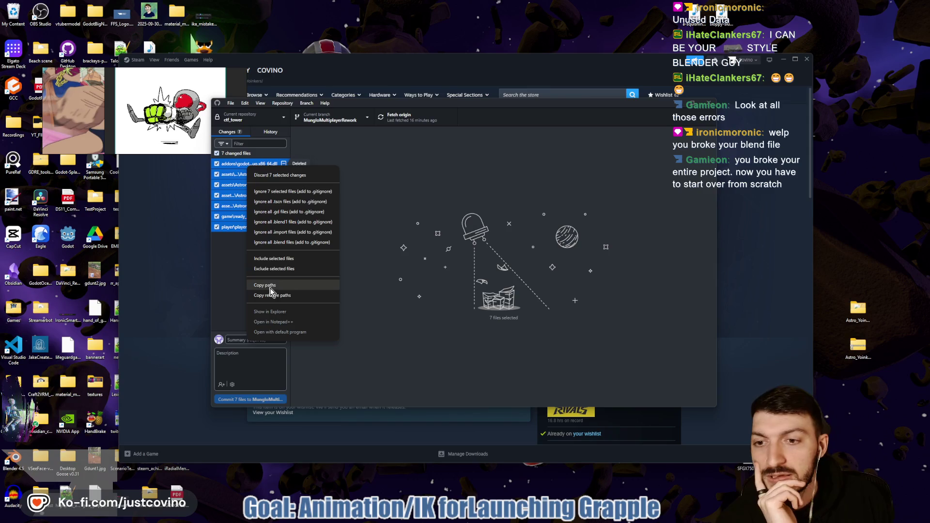
{"action": "left_click", "coordinate": [280, 176]}
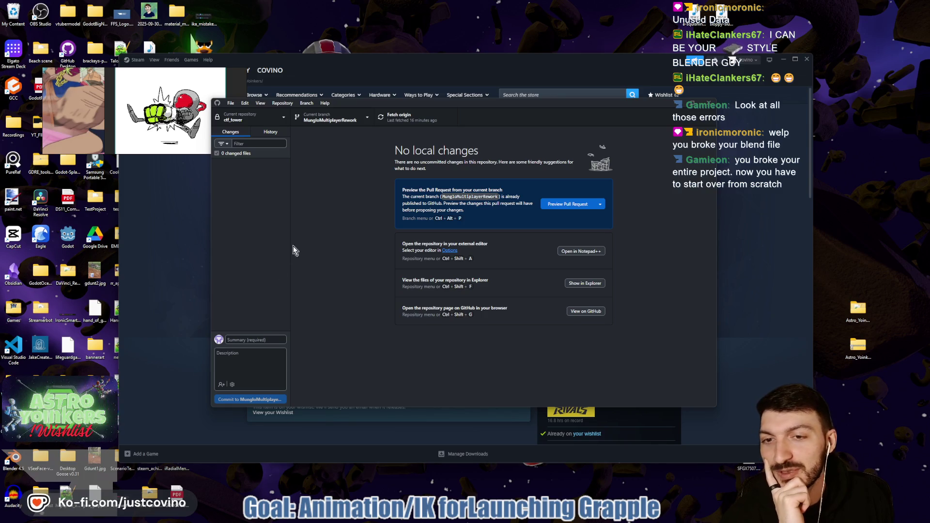
{"action": "left_click", "coordinate": [422, 121]}
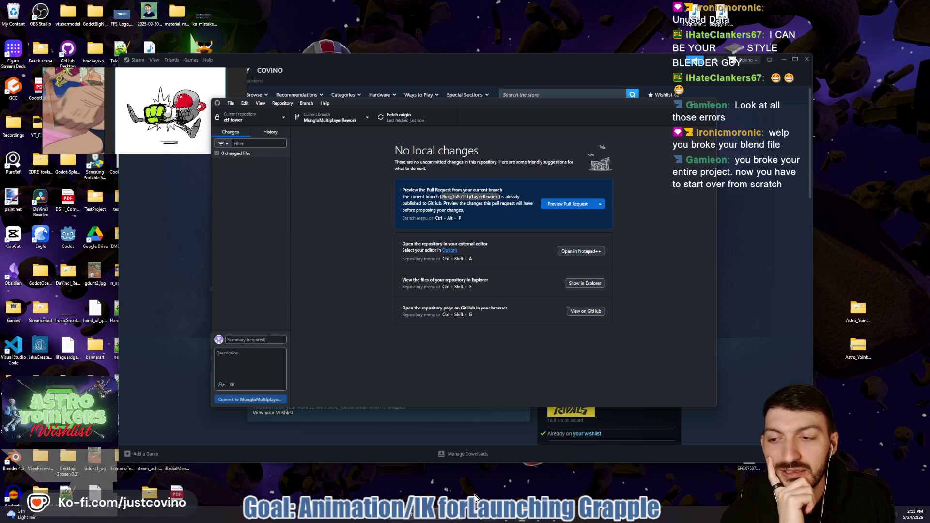
{"action": "double_click", "coordinate": [59, 241]}
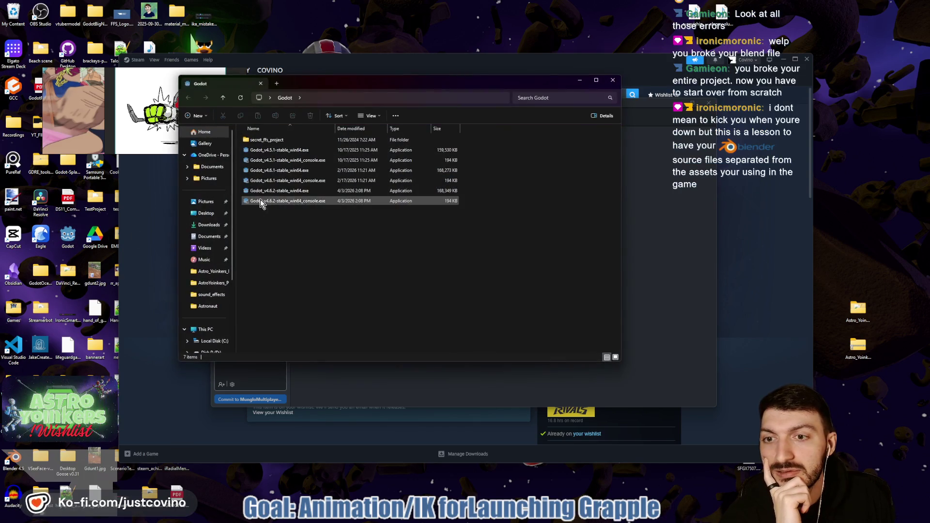
Launch Godot_v4.6.2-stable_win64.exe and open the Astro Yoinkers project from the Project Manager
{"action": "left_click", "coordinate": [266, 190]}
{"action": "double_click", "coordinate": [266, 191]}
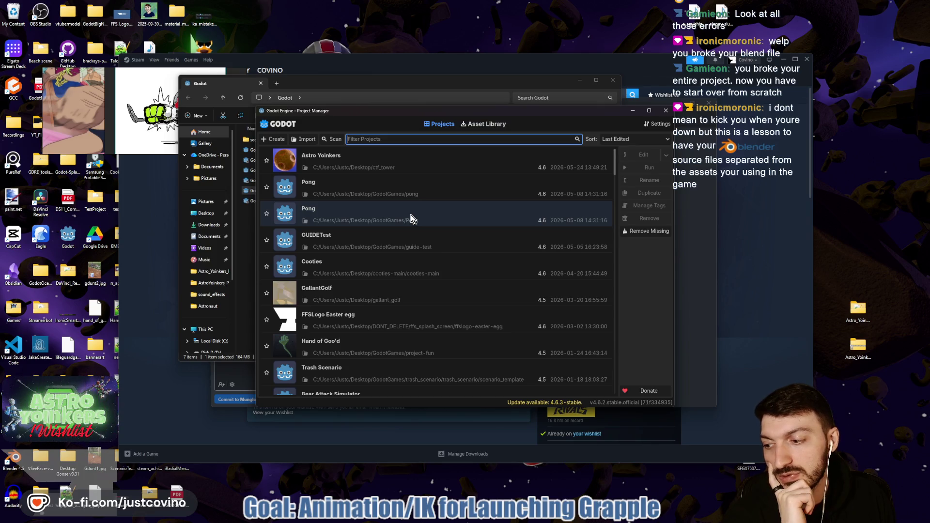
{"action": "double_click", "coordinate": [384, 166]}
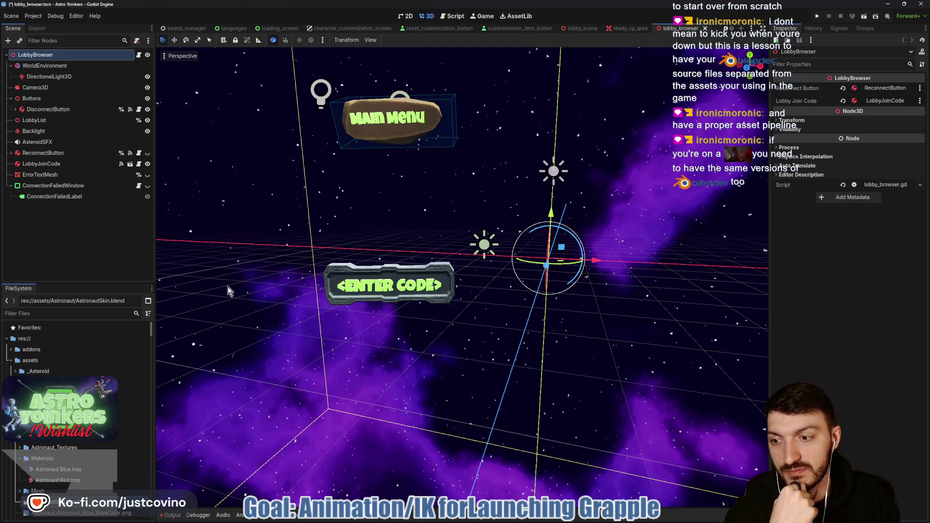
{"action": "scroll", "coordinate": [118, 426], "scroll_direction": "down", "scroll_amount": 3}
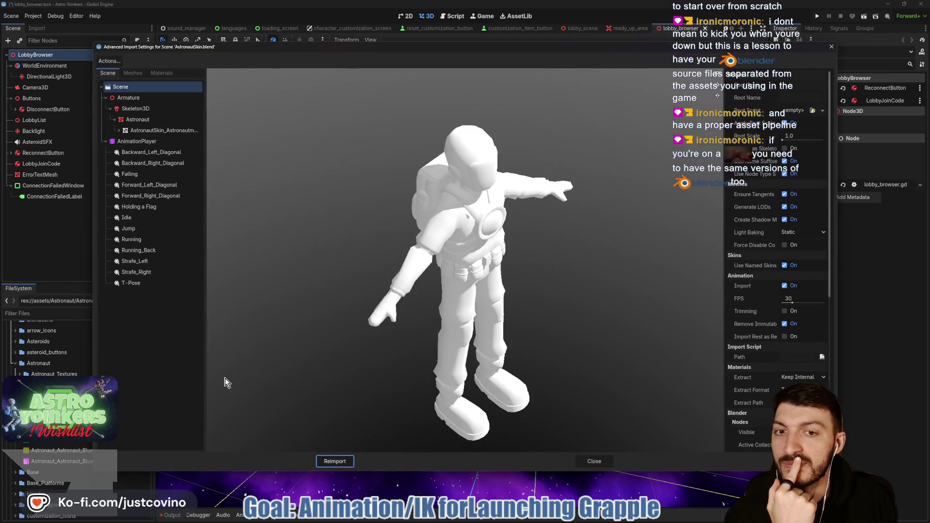
{"action": "mouse_move", "coordinate": [464, 367]}
{"action": "left_mouse_down"}
{"action": "mouse_move", "coordinate": [409, 275]}
{"action": "mouse_move", "coordinate": [371, 322]}
{"action": "mouse_move", "coordinate": [453, 333]}
{"action": "mouse_move", "coordinate": [441, 334]}
{"action": "left_mouse_up"}
{"action": "left_click", "coordinate": [595, 462]}
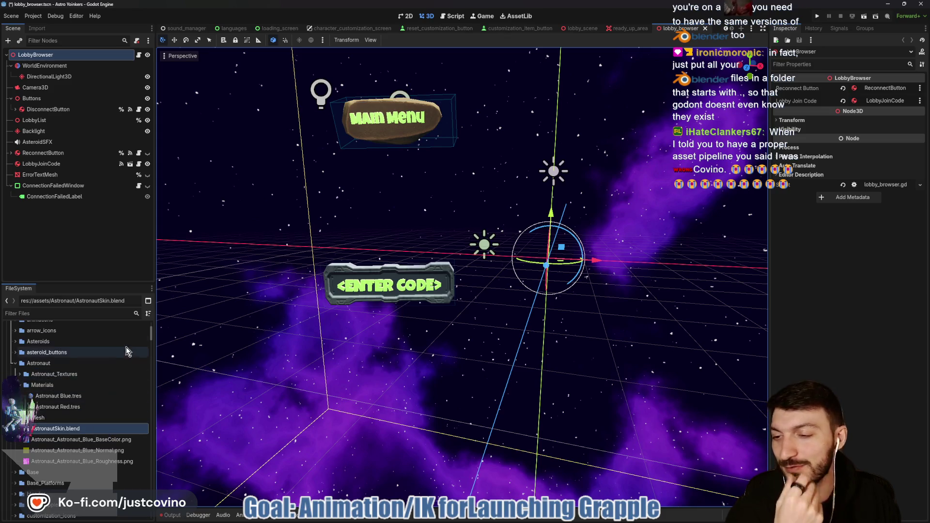
Select res://assets/blender/ in the FileSystem dock and expand it to list its subfolders and .blend files
{"action": "scroll", "coordinate": [84, 364], "scroll_direction": "up", "scroll_amount": 2}
{"action": "scroll", "coordinate": [84, 364], "scroll_direction": "up", "scroll_amount": 3}
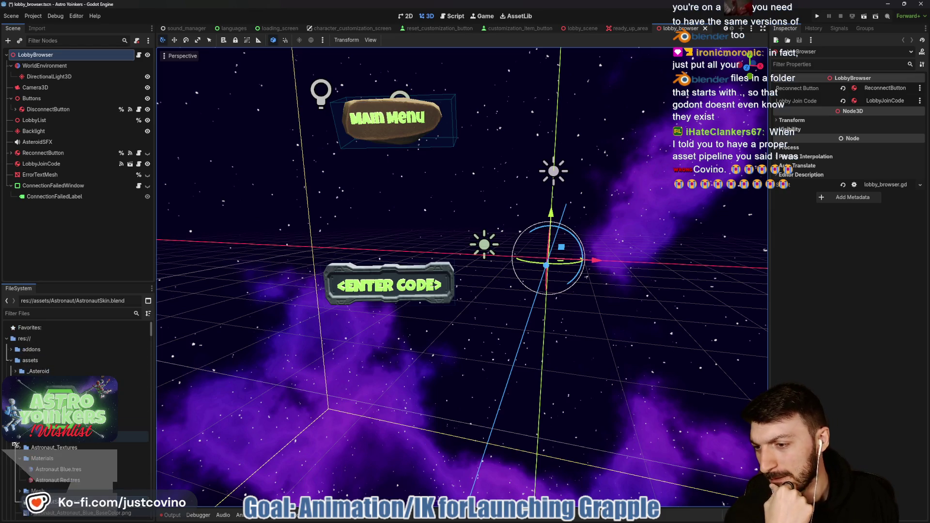
{"action": "scroll", "coordinate": [83, 364], "scroll_direction": "down", "scroll_amount": 3}
{"action": "left_click", "coordinate": [82, 420]}
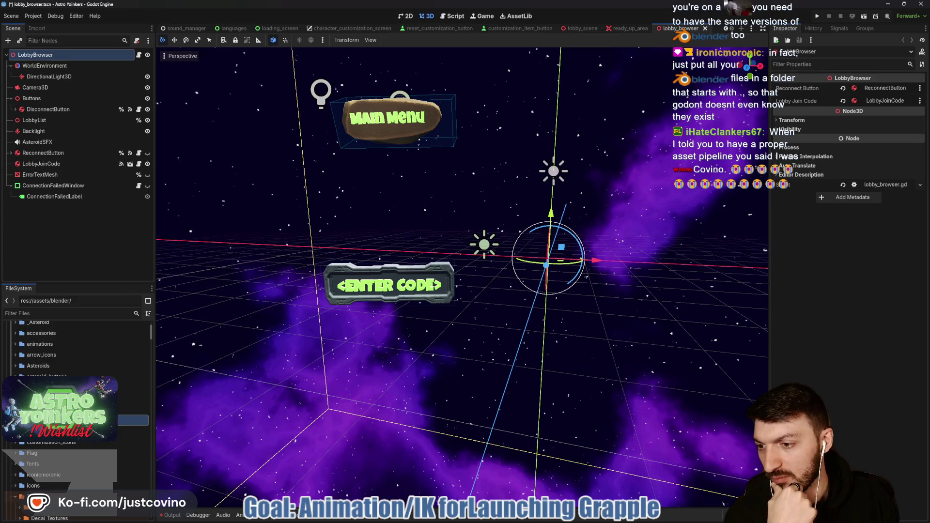
{"action": "scroll", "coordinate": [82, 395], "scroll_direction": "down", "scroll_amount": 5}
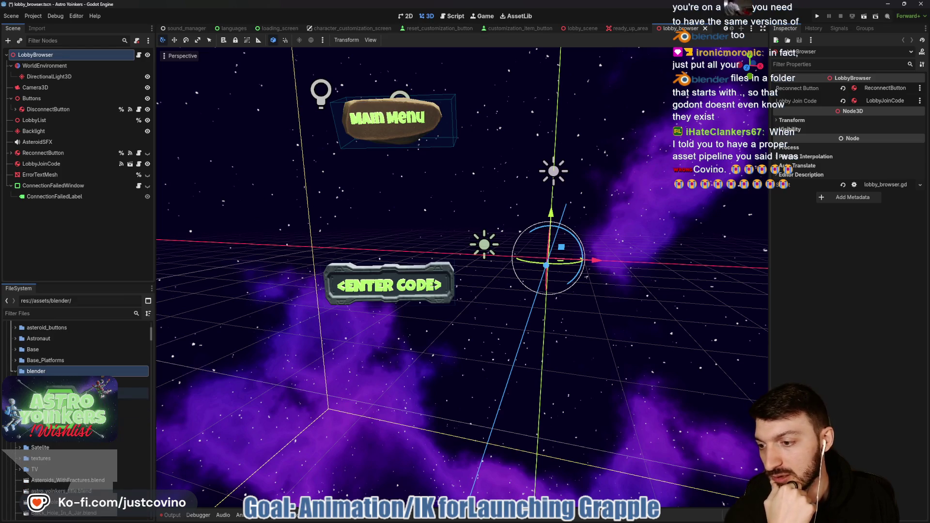
{"action": "scroll", "coordinate": [83, 385], "scroll_direction": "down", "scroll_amount": 3}
{"action": "scroll", "coordinate": [84, 385], "scroll_direction": "down", "scroll_amount": 2}
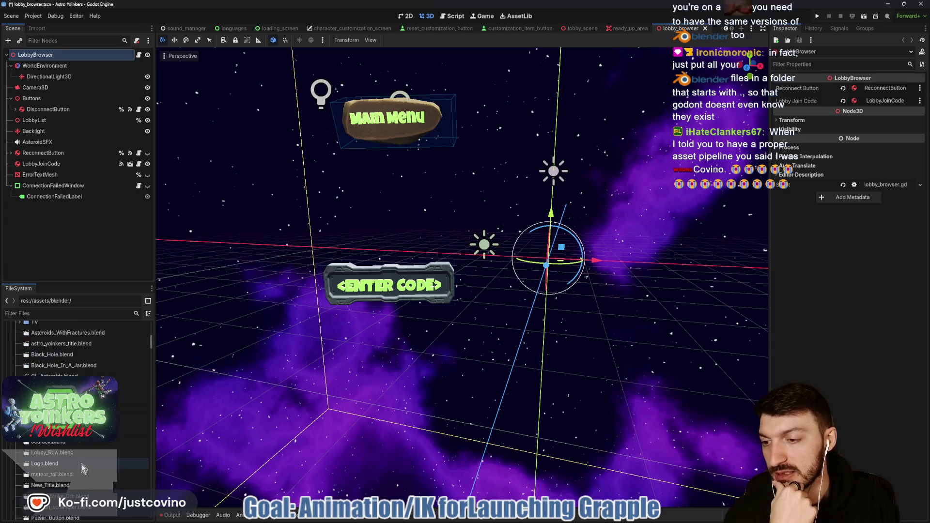
{"action": "mouse_move", "coordinate": [80, 420]}
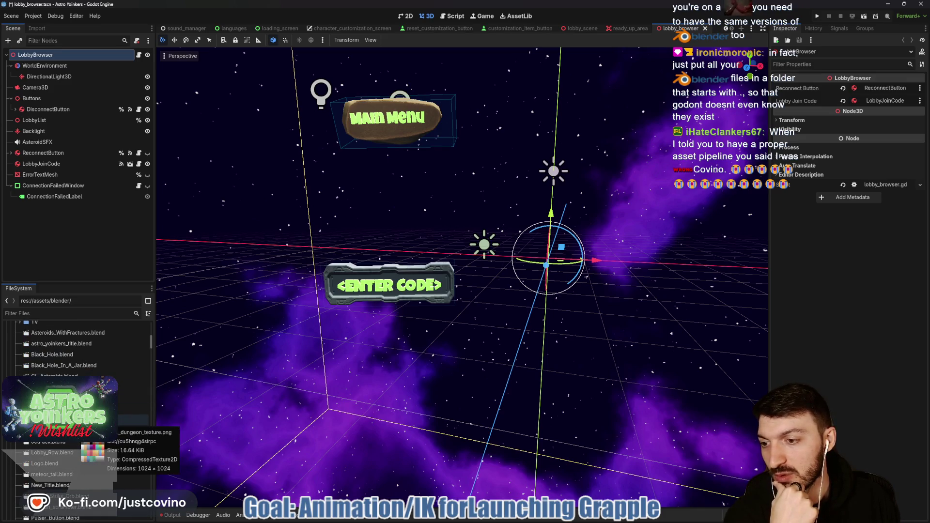
{"action": "scroll", "coordinate": [80, 419], "scroll_direction": "up", "scroll_amount": 10}
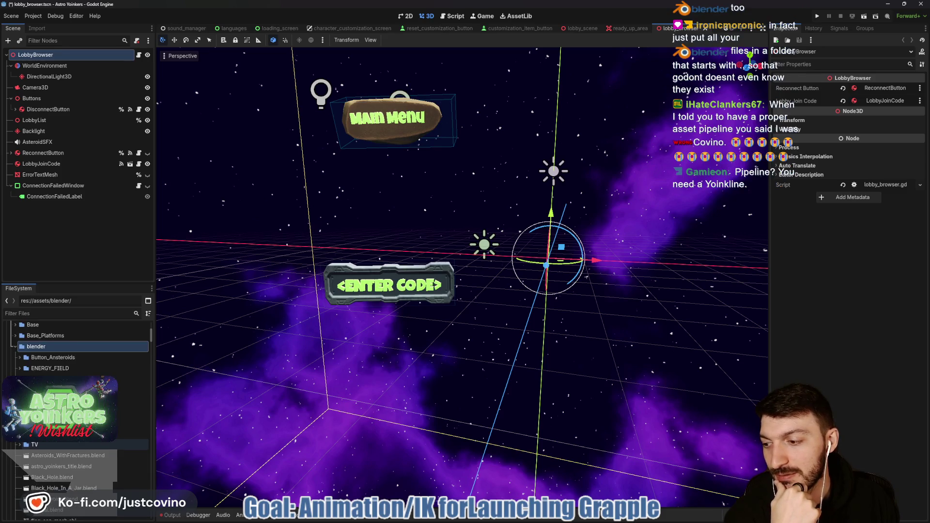
{"action": "left_click", "coordinate": [16, 371]}
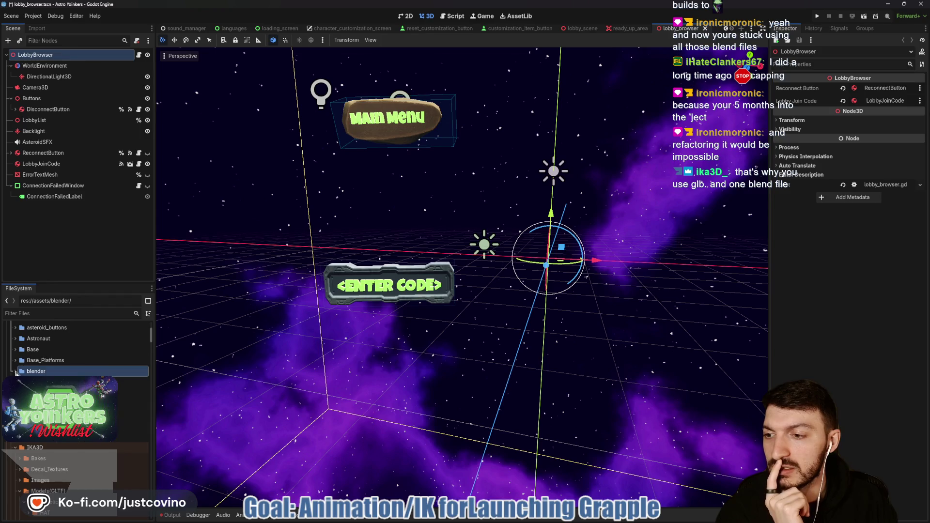
{"action": "left_click", "coordinate": [16, 372]}
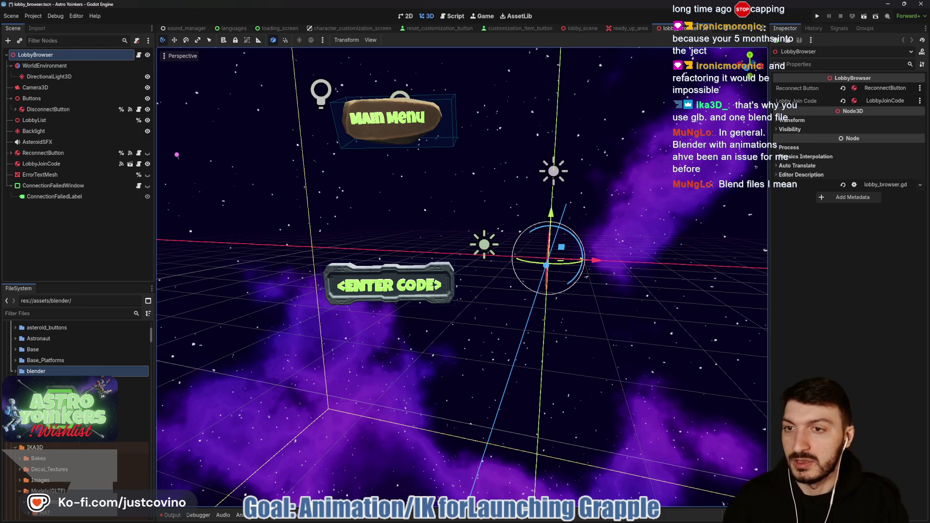
Draw boxes labelled 'Blends' and 'GLBs', a down arrow into Blends, and a curve to GLBs
{"action": "left_click_drag", "start_coordinate": [179, 141], "coordinate": [348, 219]}
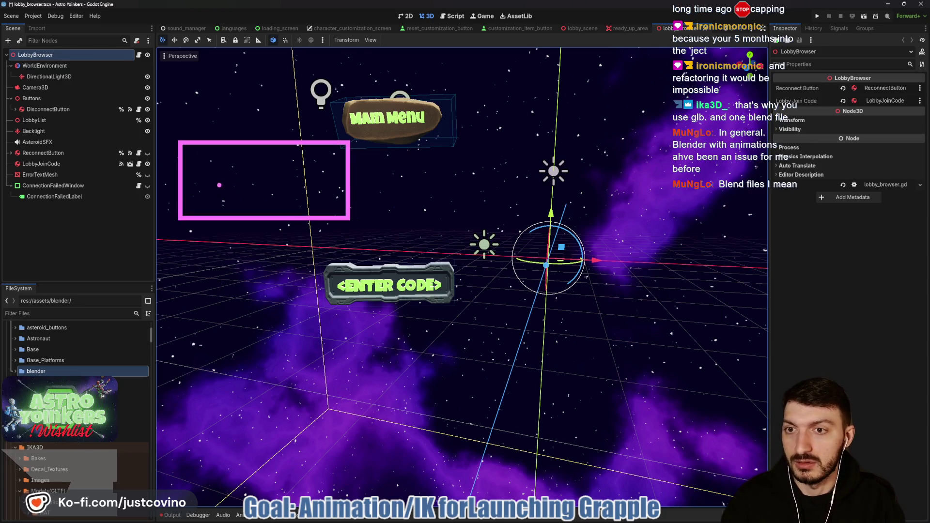
{"action": "type", "text": "Bl"}
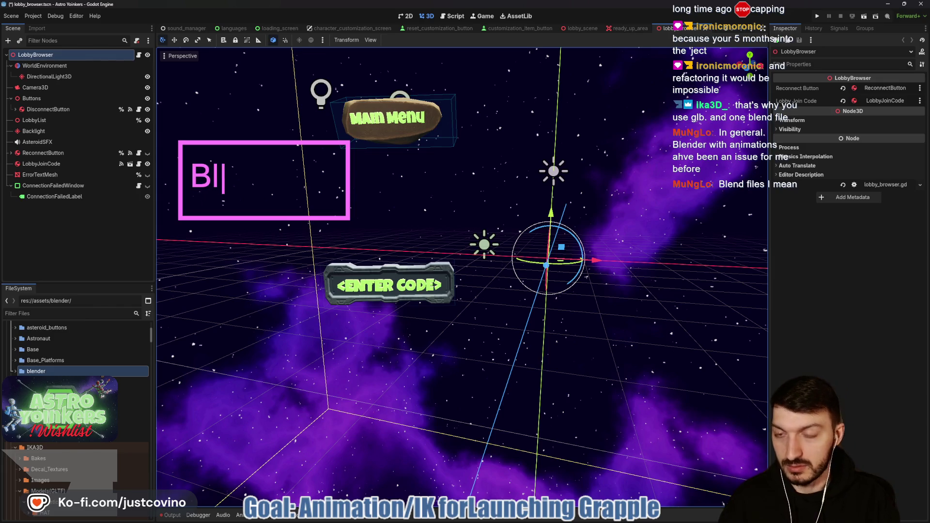
{"action": "type", "text": "ends"}
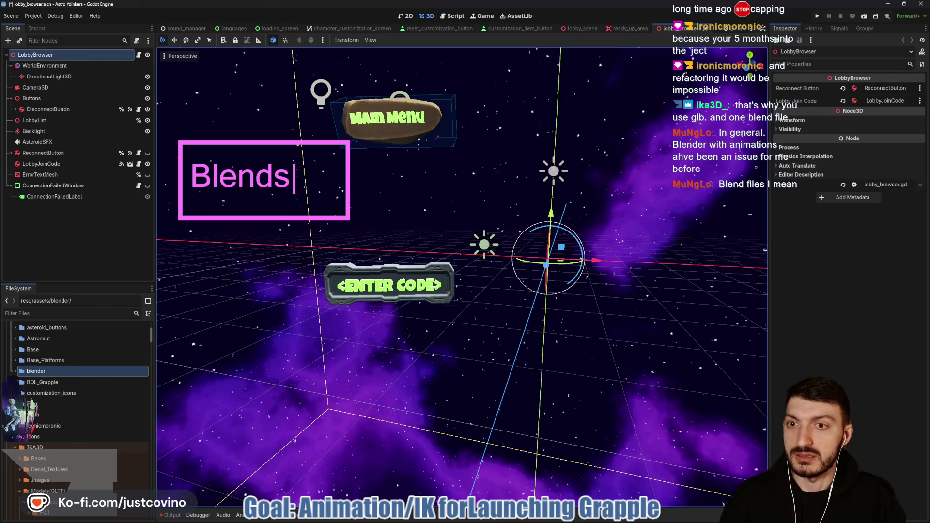
{"action": "left_click_drag", "start_coordinate": [183, 236], "coordinate": [346, 315]}
{"action": "type", "text": "GLBs"}
{"action": "left_click_drag", "start_coordinate": [256, 68], "coordinate": [256, 134]}
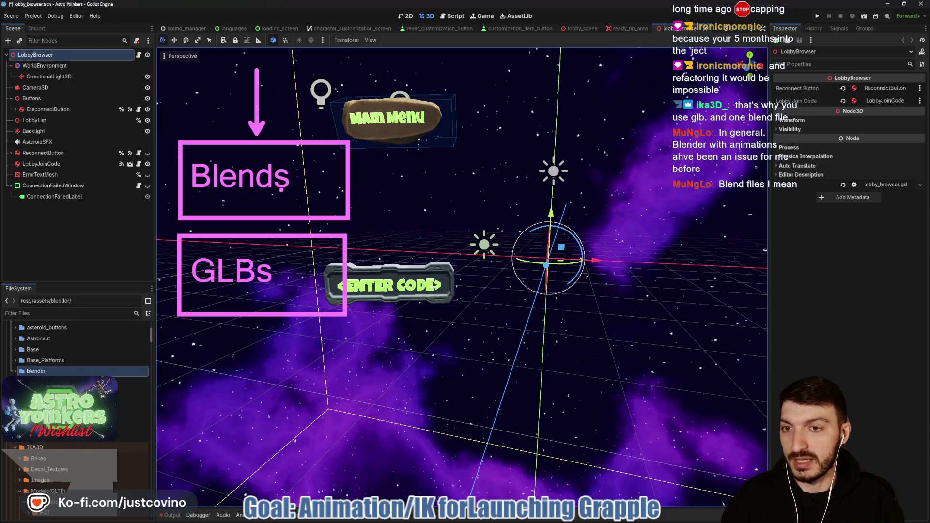
{"action": "mouse_move", "coordinate": [282, 107]}
{"action": "left_mouse_down"}
{"action": "mouse_move", "coordinate": [397, 267]}
{"action": "mouse_move", "coordinate": [359, 280]}
{"action": "mouse_move", "coordinate": [377, 290]}
{"action": "left_mouse_up"}
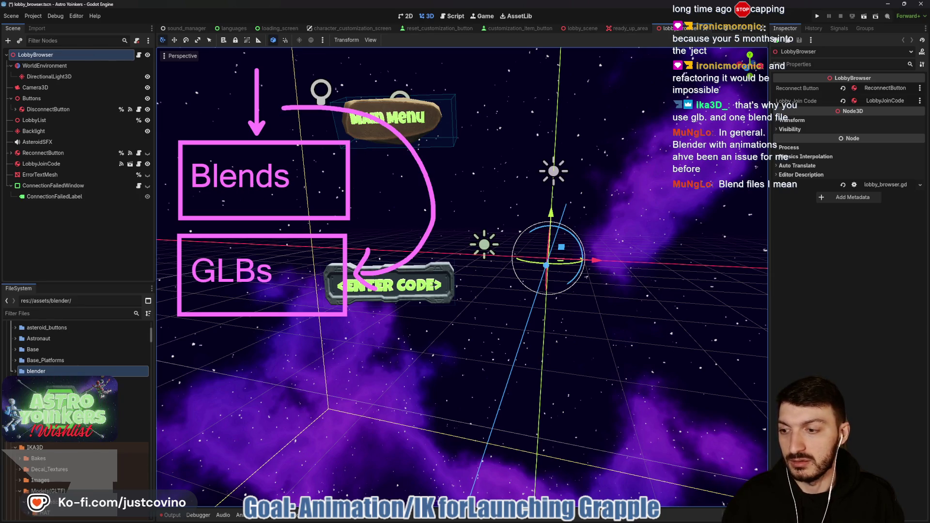
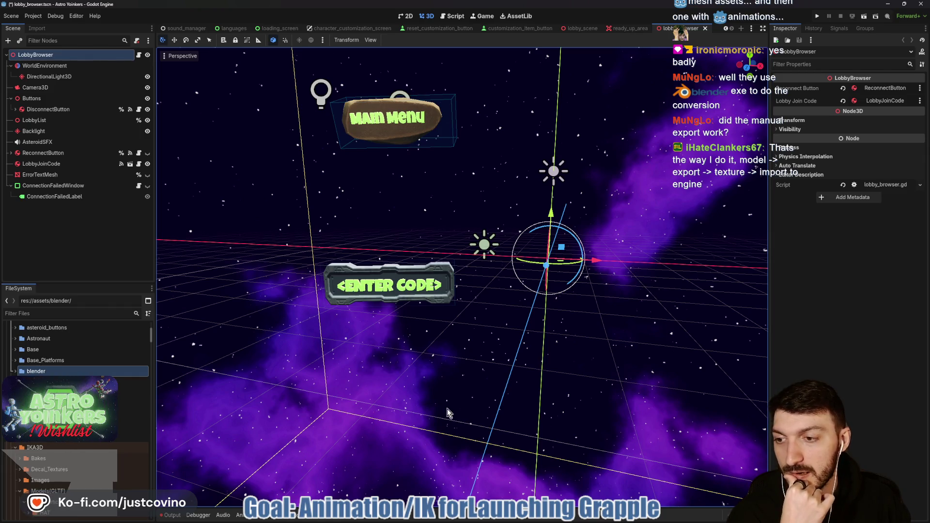
Minimize Godot, GitHub Desktop and Steam, close Explorer, and move the image window and .blend icon aside
{"action": "left_click", "coordinate": [889, 6]}
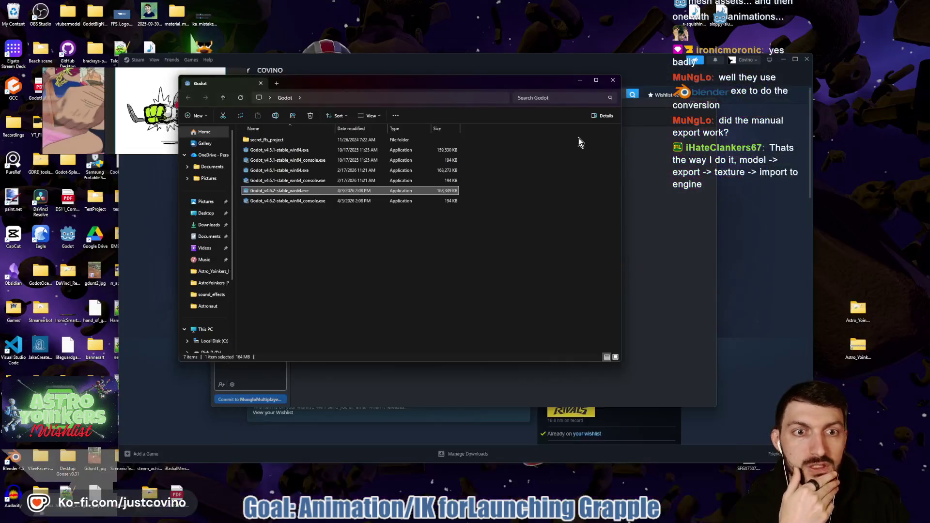
{"action": "left_click", "coordinate": [614, 82]}
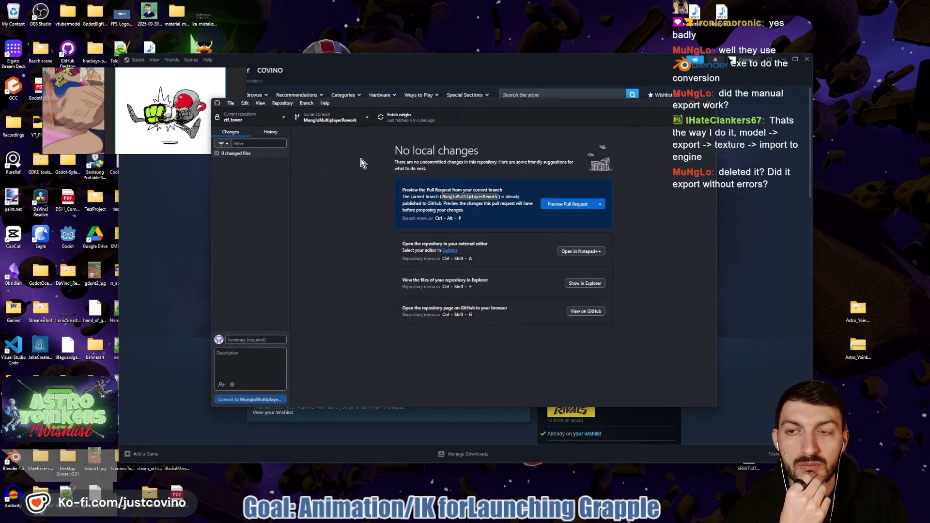
{"action": "left_click", "coordinate": [683, 102]}
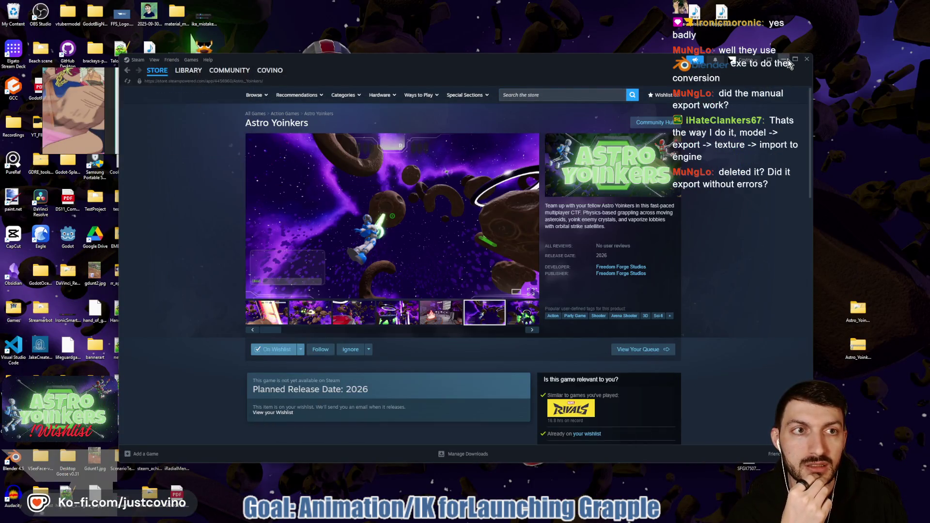
{"action": "left_click", "coordinate": [783, 59]}
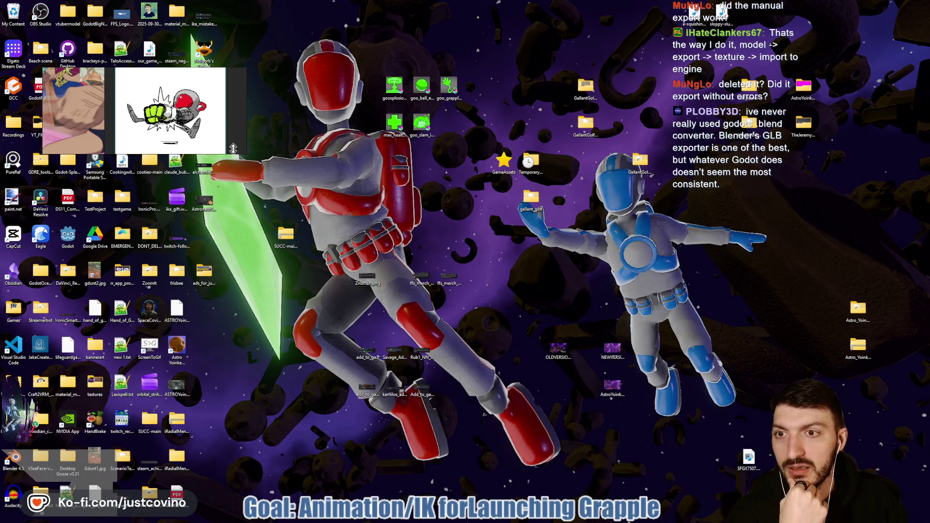
{"action": "mouse_move", "coordinate": [235, 138]}
{"action": "left_mouse_down"}
{"action": "mouse_move", "coordinate": [217, 182]}
{"action": "mouse_move", "coordinate": [209, 368]}
{"action": "mouse_move", "coordinate": [241, 140]}
{"action": "left_mouse_up"}
{"action": "left_click_drag", "start_coordinate": [225, 214], "coordinate": [319, 177]}
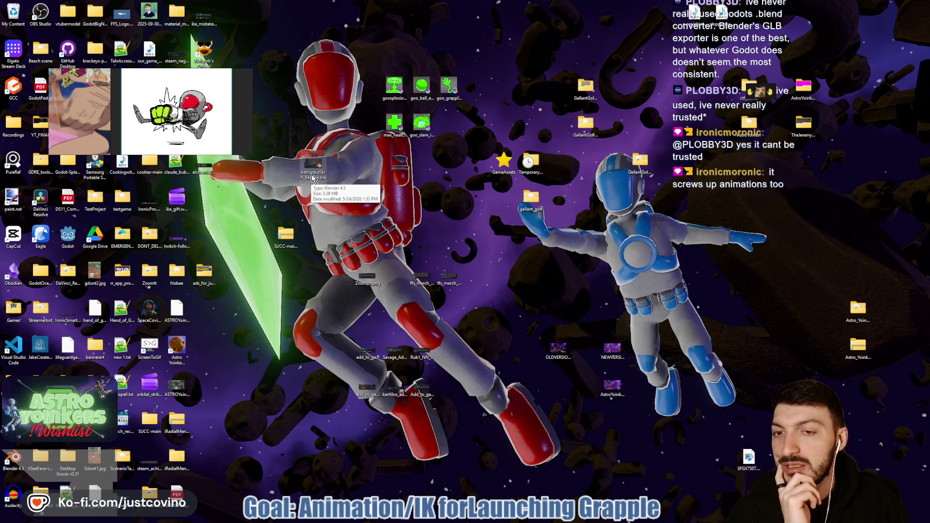
Open AstronautSkin_Backup.blend in Blender and select the astronaut's left leg bone
{"action": "double_click", "coordinate": [312, 175]}
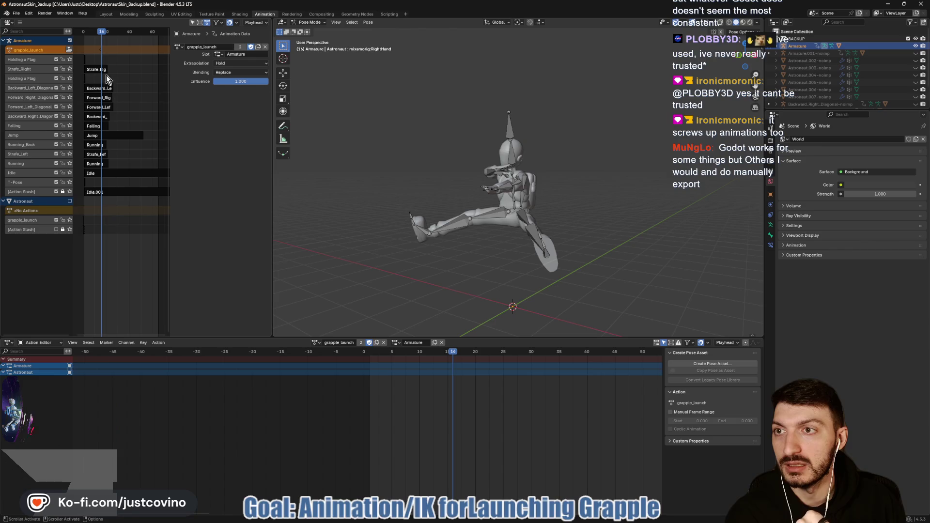
{"action": "left_click", "coordinate": [35, 51]}
{"action": "left_click", "coordinate": [531, 235]}
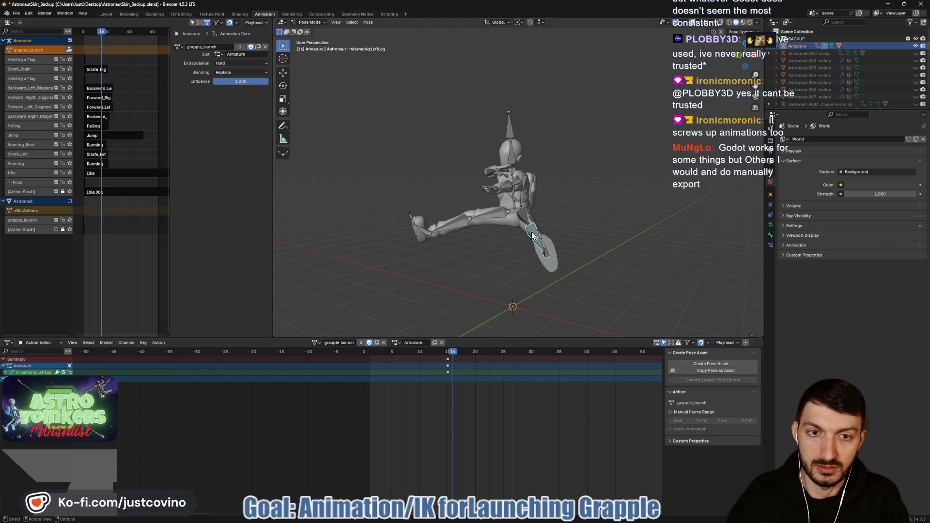
Move all bones' grapple_launch keyframes from frame 15 to frame 1, save, and push the action to an NLA strip
{"action": "key", "text": "a"}
{"action": "mouse_move", "coordinate": [430, 357]}
{"action": "left_mouse_down"}
{"action": "mouse_move", "coordinate": [489, 469]}
{"action": "mouse_move", "coordinate": [495, 520]}
{"action": "left_mouse_up"}
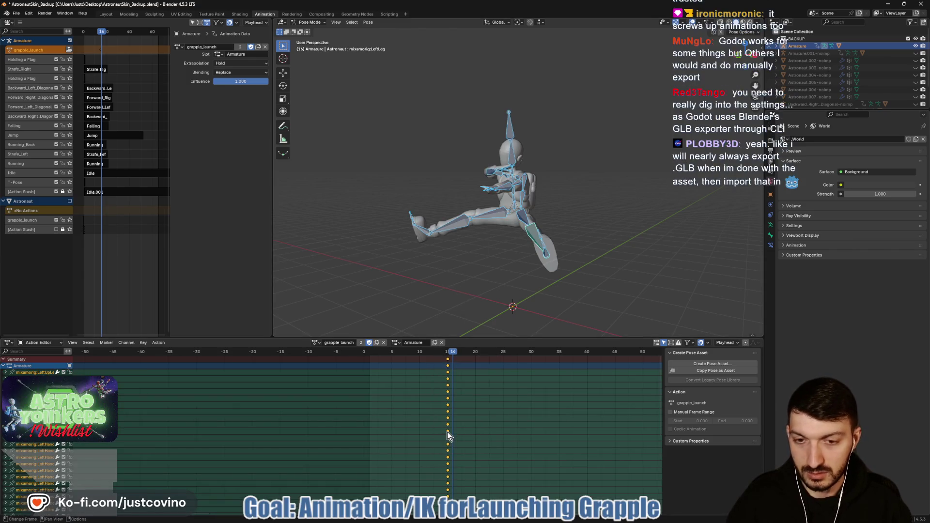
{"action": "key", "text": "shift+Left"}
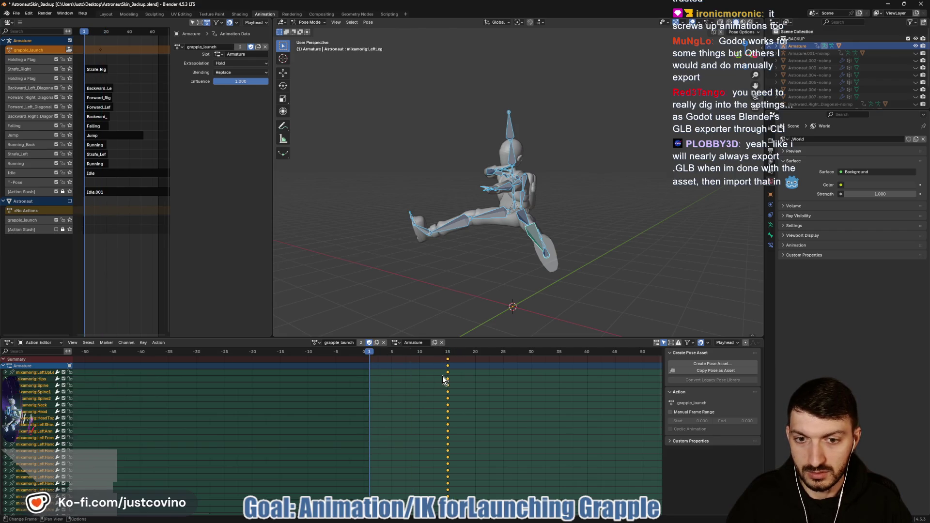
{"action": "key", "text": "g"}
{"action": "left_click", "coordinate": [367, 387]}
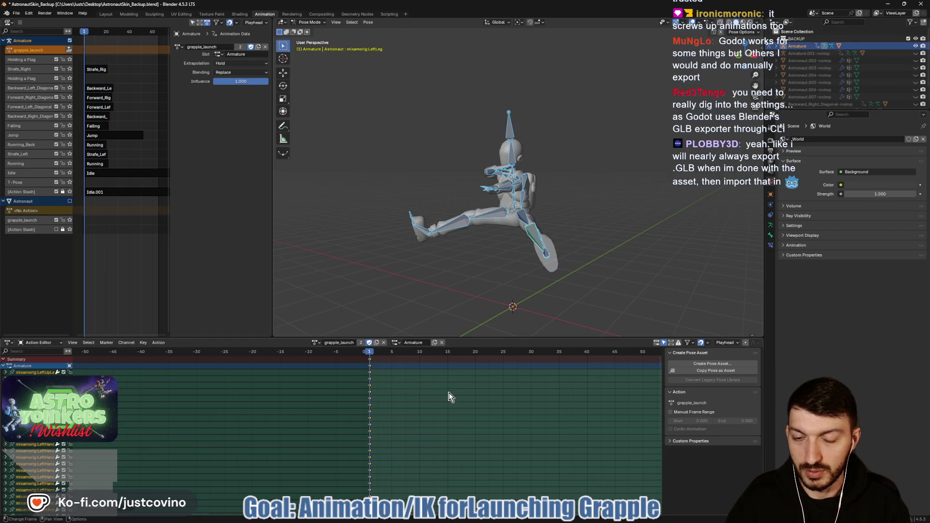
{"action": "key", "text": "ctrl+s"}
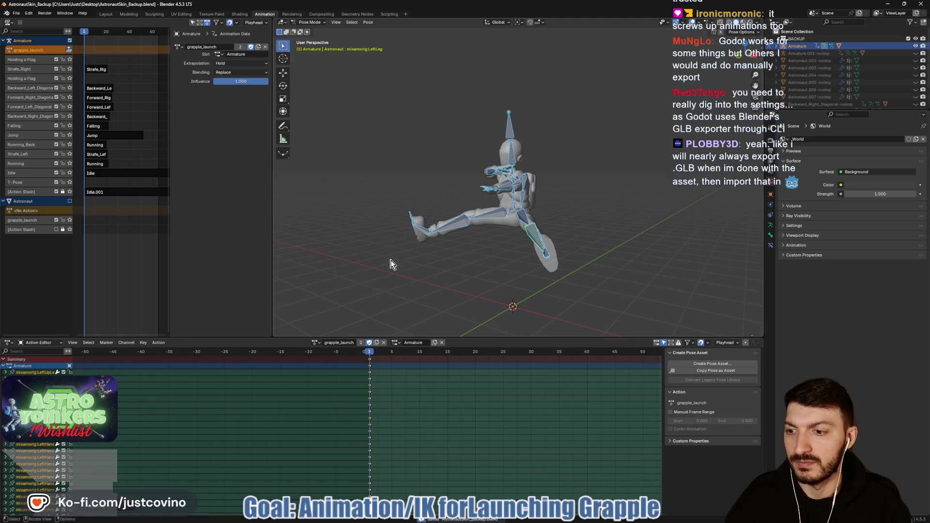
{"action": "left_click", "coordinate": [69, 49]}
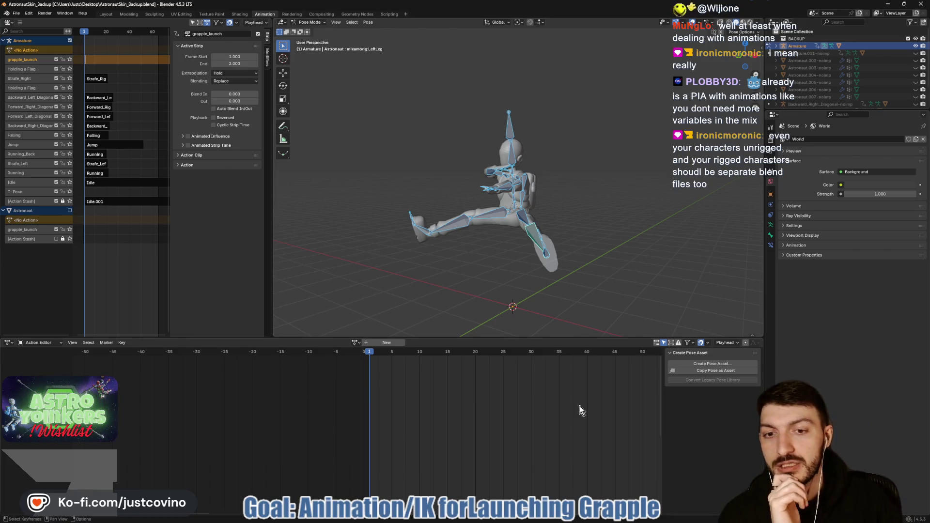
Bring the Godot editor back and expand the res://assets/blender folder in the FileSystem dock
{"action": "mouse_move", "coordinate": [578, 511]}
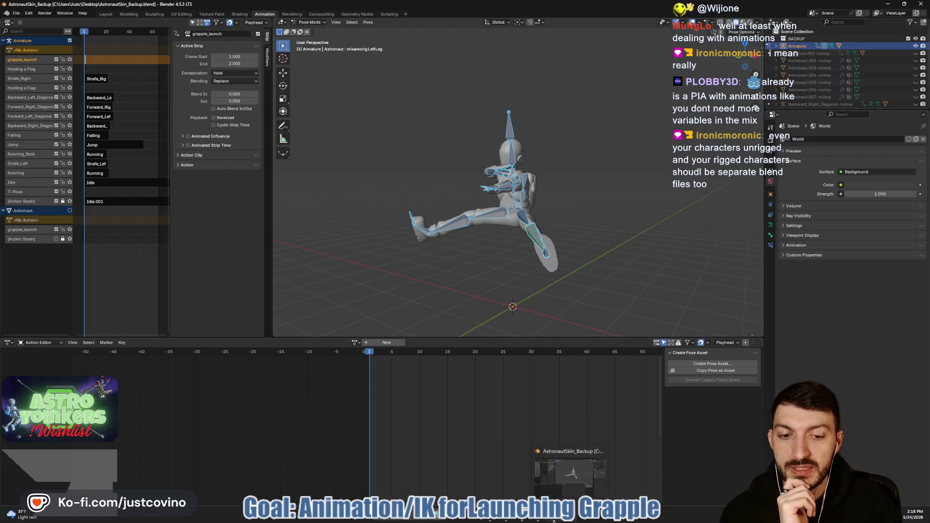
{"action": "left_click", "coordinate": [542, 521]}
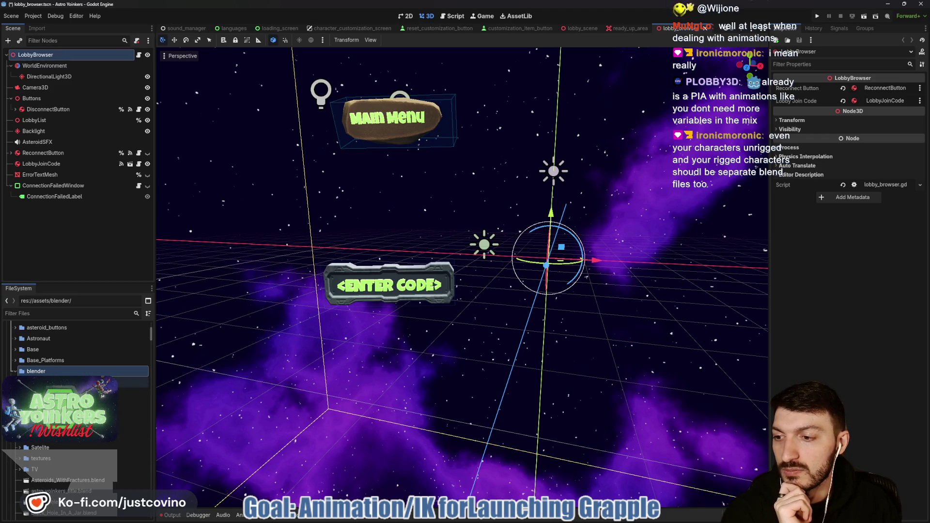
{"action": "left_click", "coordinate": [14, 371]}
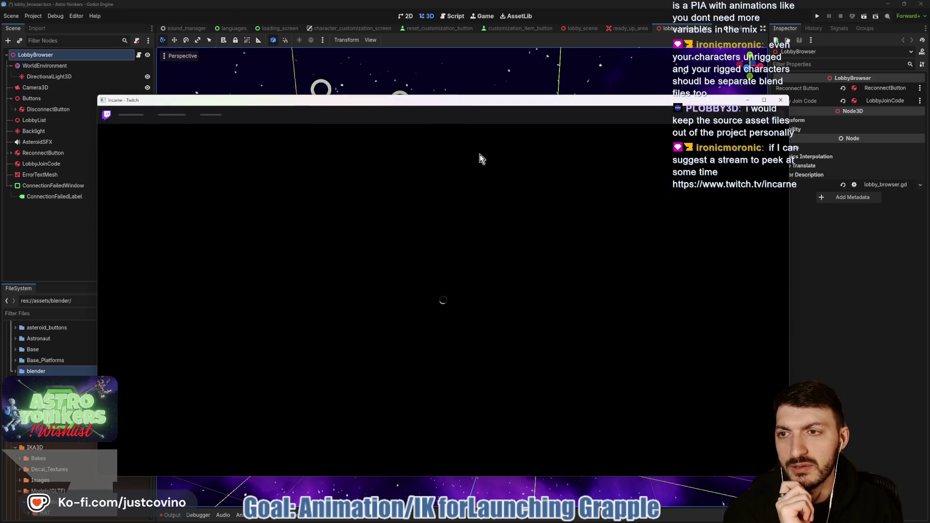
Reposition the Twitch window and scroll through the suggested streamer's channel page
{"action": "left_click_drag", "start_coordinate": [433, 100], "coordinate": [424, 71]}
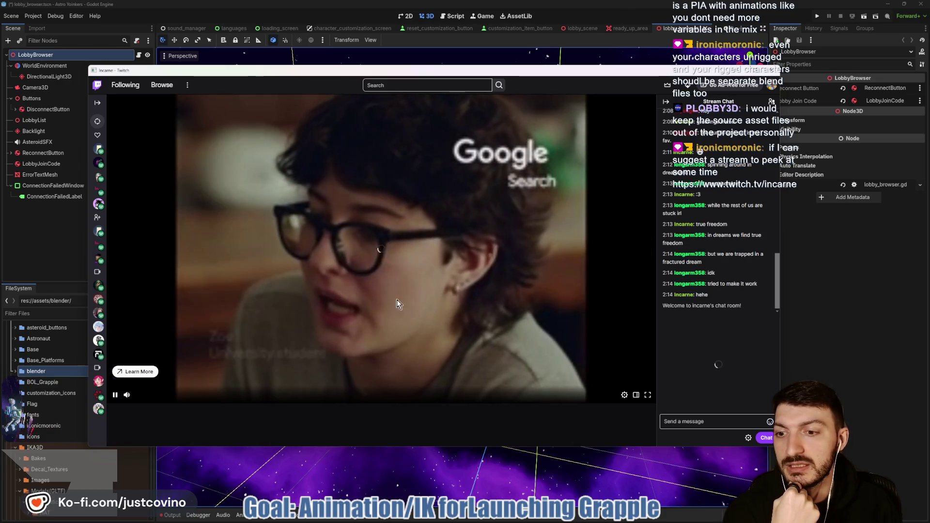
{"action": "mouse_move", "coordinate": [128, 397]}
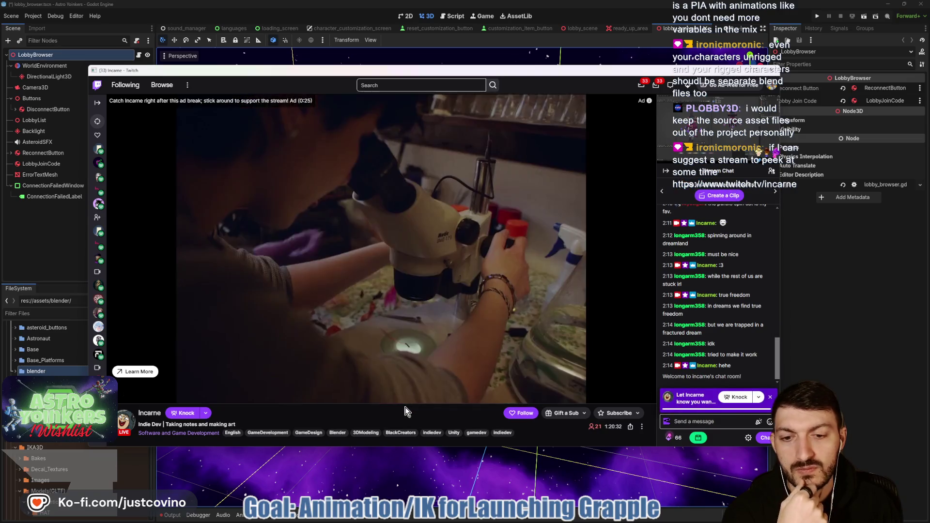
{"action": "scroll", "coordinate": [407, 407], "scroll_direction": "down", "scroll_amount": 1}
{"action": "scroll", "coordinate": [406, 402], "scroll_direction": "up", "scroll_amount": 1}
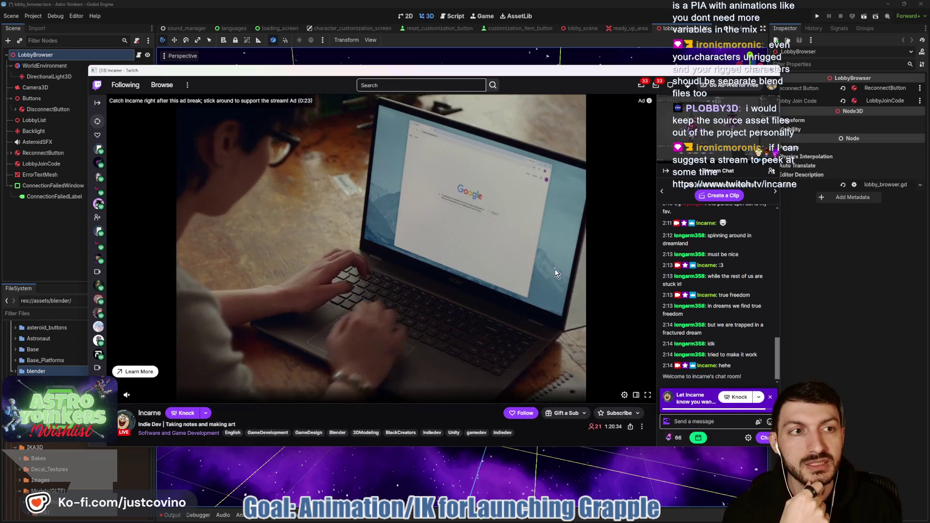
{"action": "scroll", "coordinate": [421, 349], "scroll_direction": "down", "scroll_amount": 2}
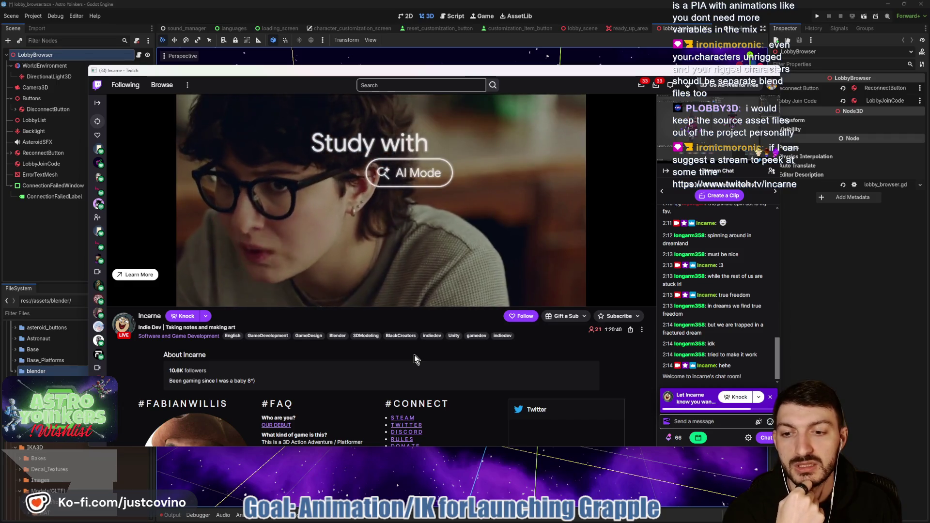
{"action": "scroll", "coordinate": [414, 355], "scroll_direction": "up", "scroll_amount": 1}
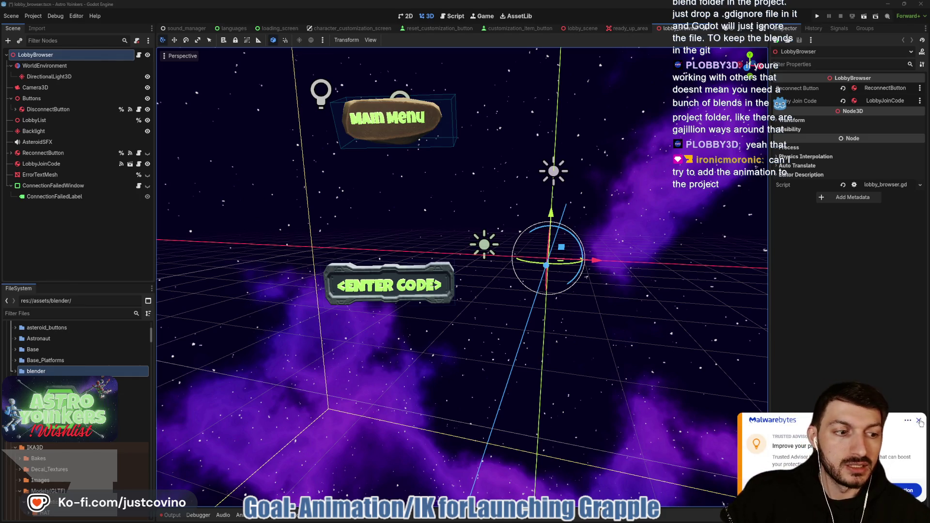
Dismiss the Malwarebytes notification, bring the Blender astronaut file forward, then follow the streamer's Twitch channel
{"action": "left_click", "coordinate": [919, 422]}
{"action": "mouse_move", "coordinate": [571, 520]}
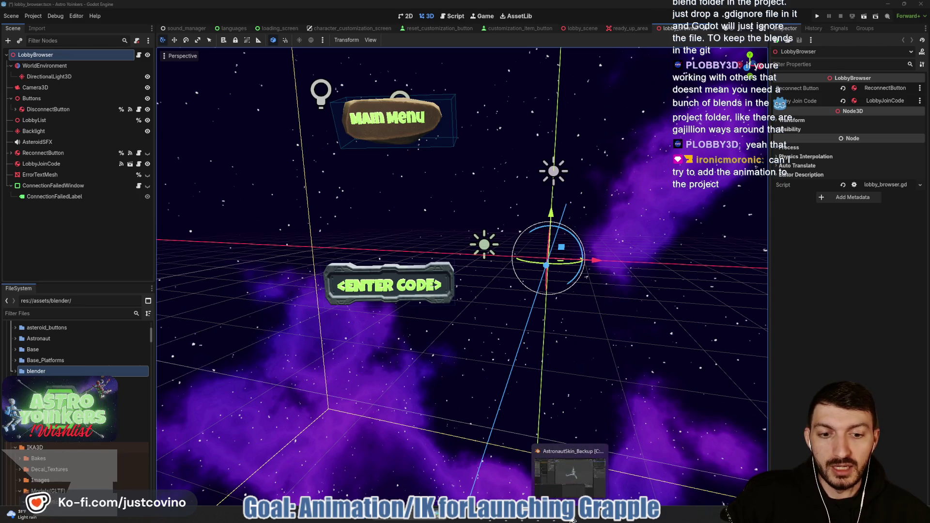
{"action": "left_click", "coordinate": [570, 472]}
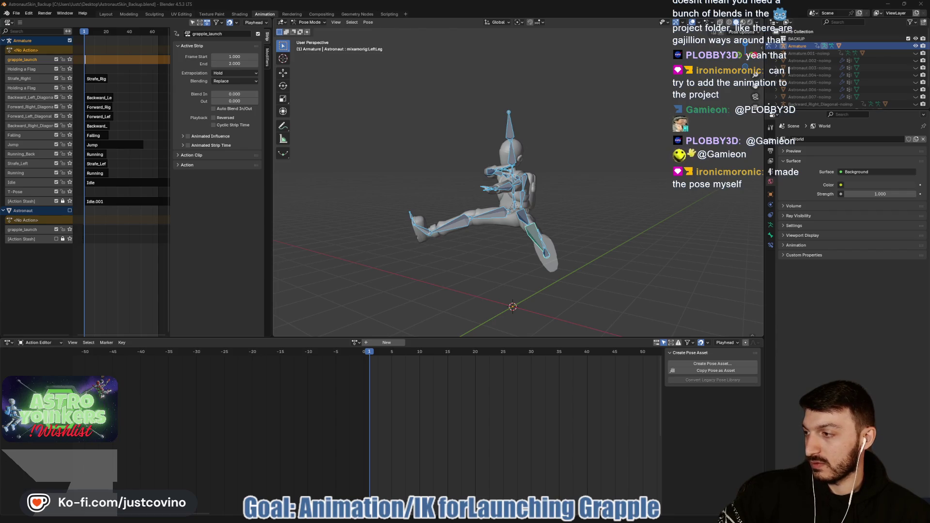
{"action": "key", "text": "alt+Tab"}
{"action": "left_click", "coordinate": [614, 324]}
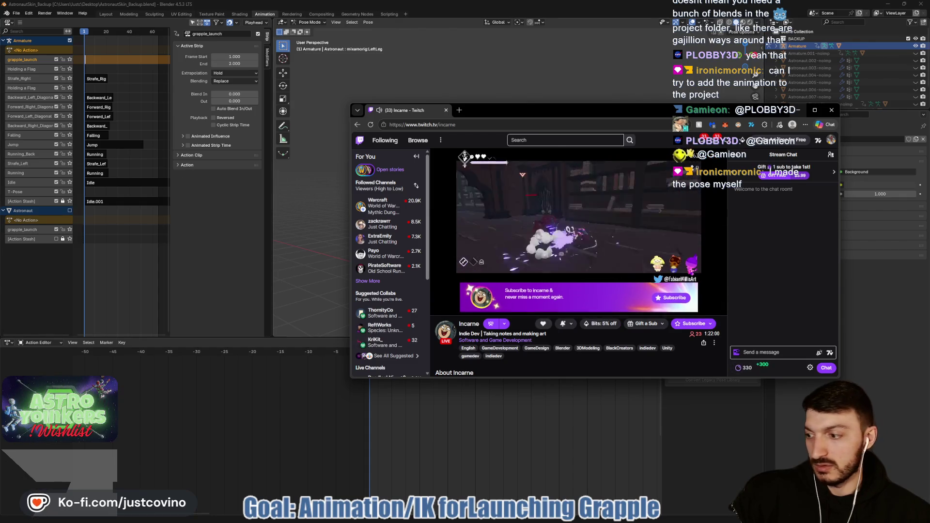